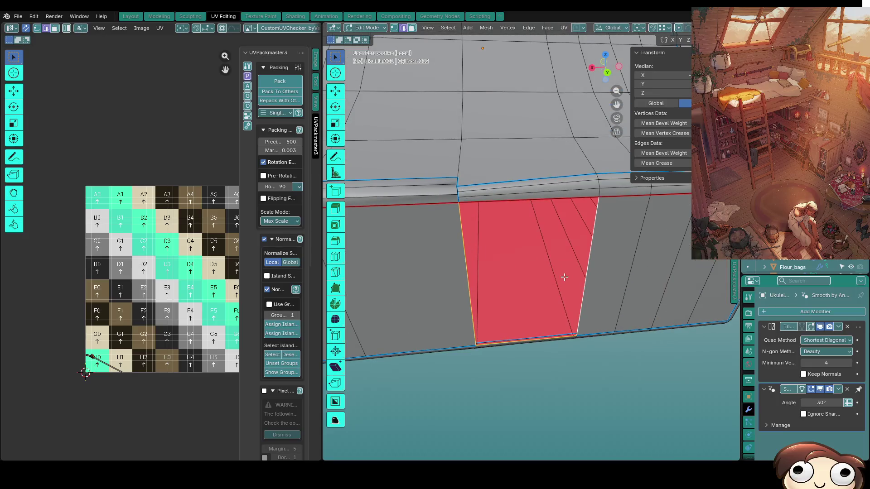
# Zoom in on the heel corner and select a vertex and two upper-band faces.
pyautogui.scroll(4, 545, 310)
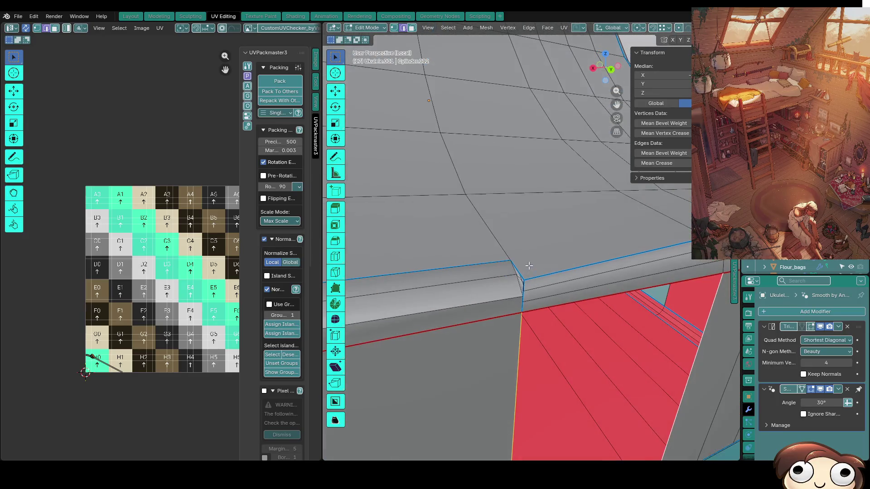
pyautogui.moveTo(589, 308)
pyautogui.mouseDown(button='middle')
pyautogui.moveTo(593, 201)
pyautogui.moveTo(584, 218)
pyautogui.moveTo(595, 294)
pyautogui.mouseUp(button='middle')
pyautogui.click(611, 258)
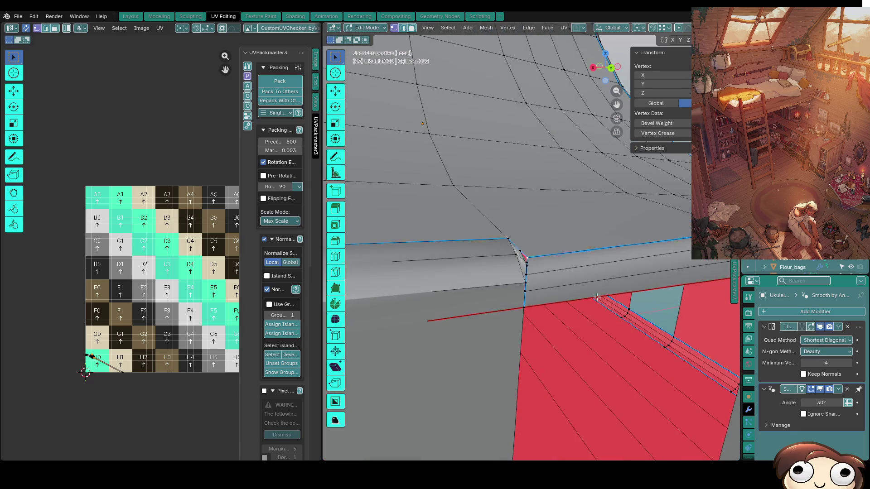
pyautogui.press('3')
pyautogui.click(556, 276)
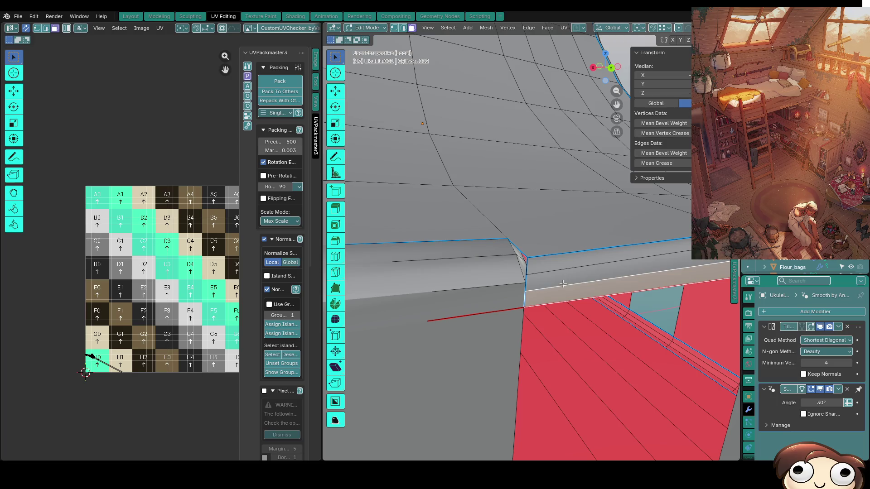
pyautogui.keyDown('shift'); pyautogui.click(558, 271); pyautogui.keyUp('shift')
# Select the stray vertex near the heel corner and dissolve it.
pyautogui.moveTo(552, 256)
pyautogui.mouseDown(button='middle')
pyautogui.moveTo(632, 260)
pyautogui.moveTo(641, 230)
pyautogui.moveTo(526, 262)
pyautogui.moveTo(434, 274)
pyautogui.moveTo(557, 292)
pyautogui.moveTo(477, 286)
pyautogui.moveTo(515, 294)
pyautogui.moveTo(499, 276)
pyautogui.moveTo(451, 262)
pyautogui.moveTo(537, 288)
pyautogui.moveTo(654, 275)
pyautogui.moveTo(535, 243)
pyautogui.mouseUp(button='middle')
pyautogui.press('1')
pyautogui.click(631, 259)
pyautogui.scroll(2, 495, 277)
pyautogui.hotkey('ctrl', 'x')
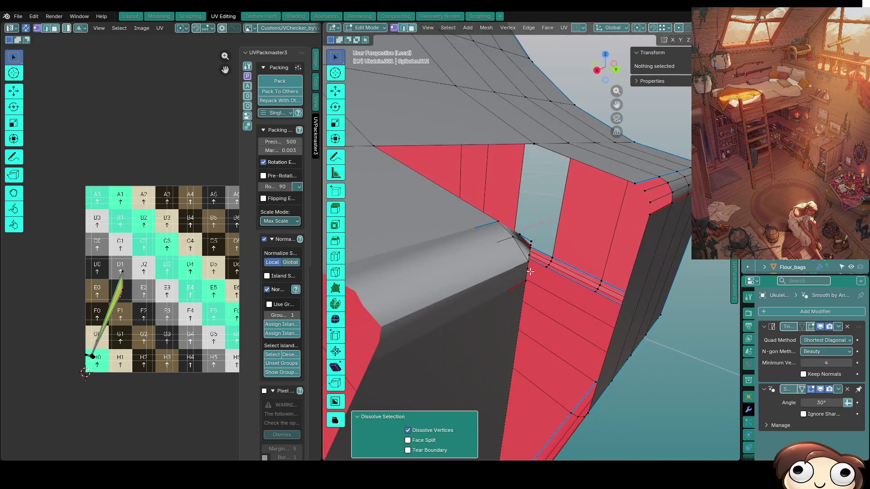
# Select the leftover heel-corner vertex and test deleting it several times, undoing each attempt.
pyautogui.click(534, 242)
pyautogui.press('x')
pyautogui.press('Escape')
pyautogui.press('x')
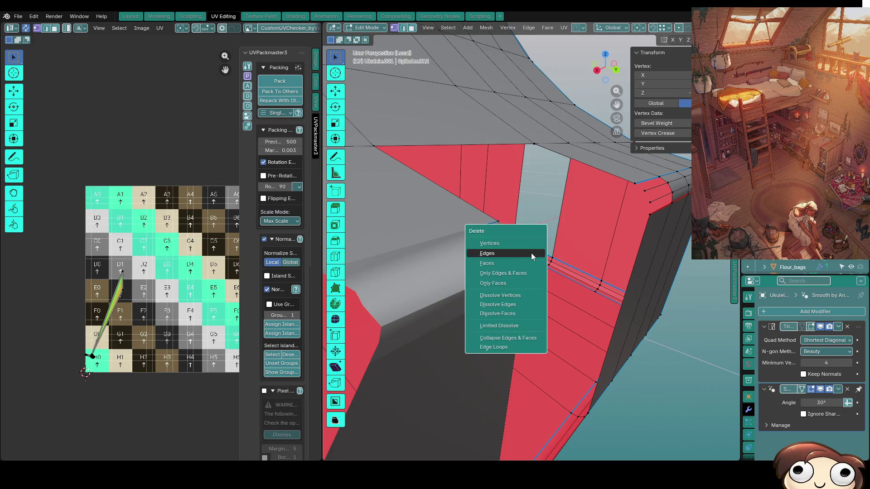
pyautogui.click(515, 245)
pyautogui.hotkey('ctrl', 'z')
pyautogui.press('x')
pyautogui.click(533, 250)
pyautogui.hotkey('ctrl', 'z')
pyautogui.press('x')
pyautogui.click(532, 254)
pyautogui.hotkey('ctrl', 'z')
pyautogui.press('x')
pyautogui.click(532, 255)
pyautogui.hotkey('ctrl', 'z')
# Delete the corner vertex for good, leaving an open hole, and inspect the gap.
pyautogui.moveTo(550, 254); pyautogui.dragTo(559, 255, button='middle')
pyautogui.press('x')
pyautogui.click(534, 272)
pyautogui.hotkey('ctrl', 'z')
pyautogui.press('x')
pyautogui.click(521, 235)
pyautogui.moveTo(523, 238)
pyautogui.mouseDown(button='middle')
pyautogui.moveTo(658, 246)
pyautogui.moveTo(472, 315)
pyautogui.mouseUp(button='middle')
pyautogui.moveTo(606, 233); pyautogui.dragTo(582, 252, button='middle')
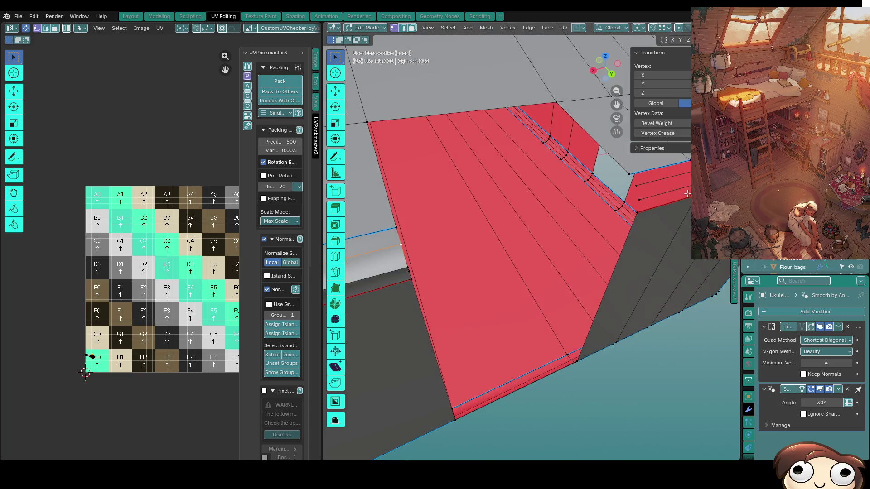
pyautogui.scroll(-3, 533, 250)
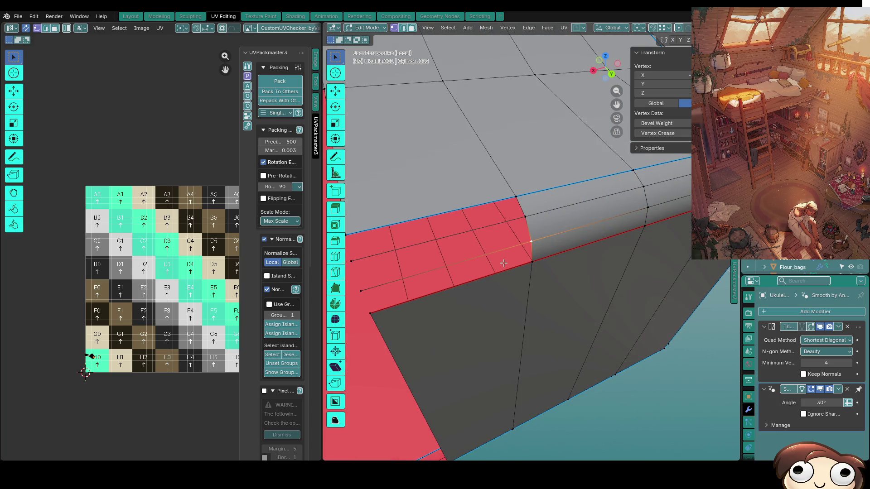
# Add a new edge loop across the red faces with a loop cut.
pyautogui.keyDown('alt'); pyautogui.click(523, 209); pyautogui.keyUp('alt')
pyautogui.keyDown('ctrl'); pyautogui.scroll(3, 533, 252); pyautogui.keyUp('ctrl')
pyautogui.hotkey('ctrl', 'r')
pyautogui.click(563, 255)
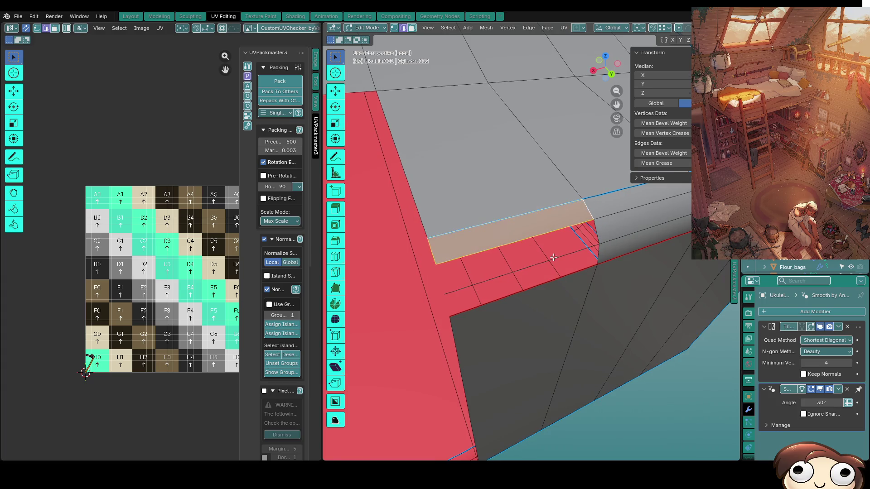
# Select the thin horizontal face strip at the heel and delete it.
pyautogui.keyDown('alt'); pyautogui.click(575, 225); pyautogui.keyUp('alt')
pyautogui.moveTo(601, 291); pyautogui.dragTo(592, 256, button='middle')
pyautogui.keyDown('alt'); pyautogui.click(572, 272); pyautogui.keyUp('alt')
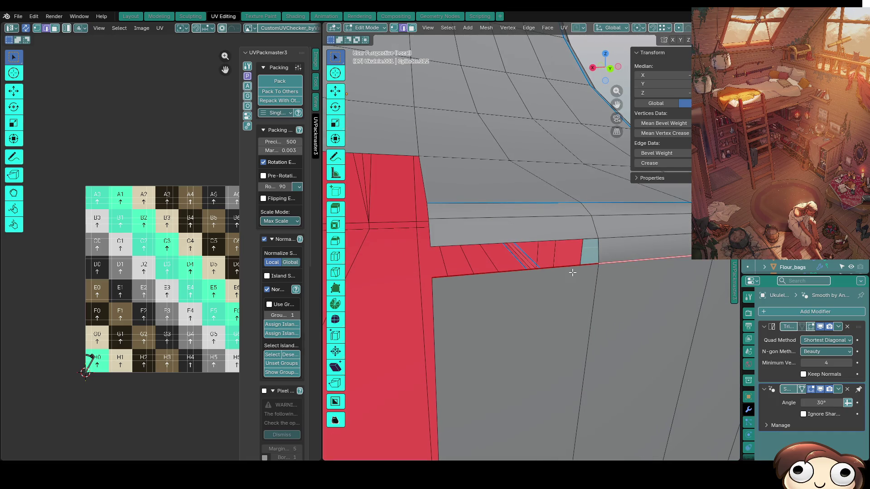
pyautogui.keyDown('alt'); pyautogui.keyDown('shift'); pyautogui.click(577, 266); pyautogui.keyUp('shift'); pyautogui.keyUp('alt')
pyautogui.moveTo(577, 266); pyautogui.dragTo(533, 283, button='middle')
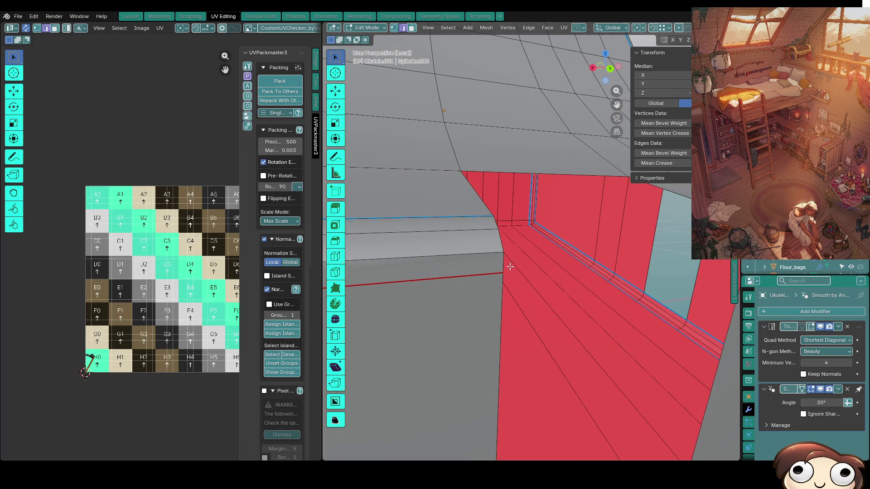
pyautogui.moveTo(634, 271)
pyautogui.mouseDown(button='middle')
pyautogui.moveTo(583, 285)
pyautogui.moveTo(606, 262)
pyautogui.mouseUp(button='middle')
pyautogui.moveTo(494, 274)
pyautogui.mouseDown(button='middle')
pyautogui.moveTo(495, 284)
pyautogui.moveTo(595, 295)
pyautogui.moveTo(422, 319)
pyautogui.moveTo(426, 344)
pyautogui.mouseUp(button='middle')
pyautogui.keyDown('alt'); pyautogui.click(595, 295); pyautogui.keyUp('alt')
pyautogui.press('x')
pyautogui.click(406, 338)
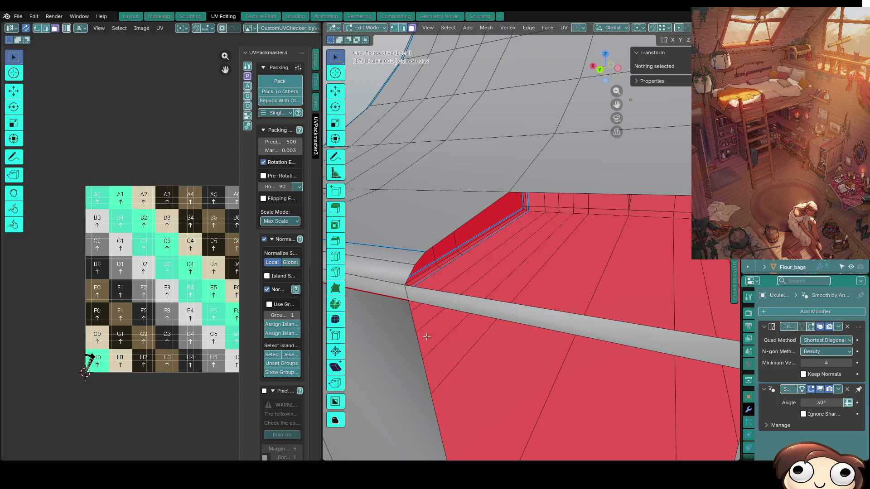
# Select the bar's face loop and the lighter strip across the red faces.
pyautogui.click(404, 274)
pyautogui.moveTo(404, 273); pyautogui.dragTo(618, 278, button='middle')
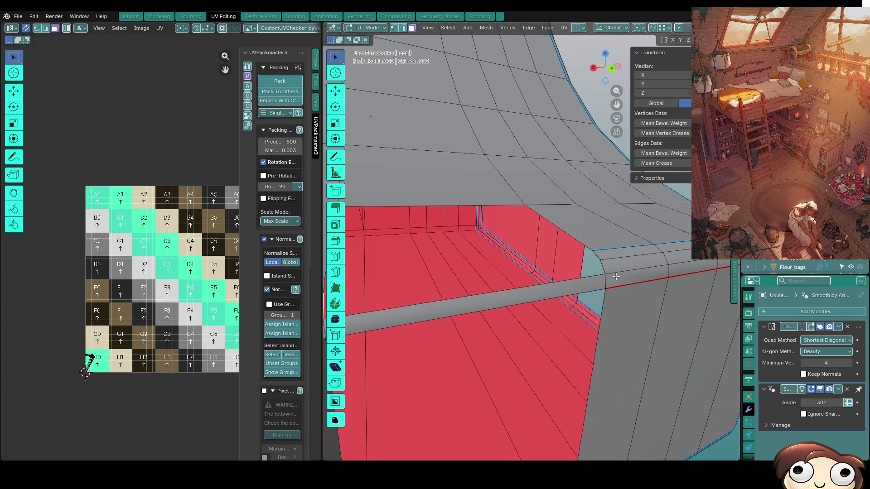
pyautogui.click(613, 271)
pyautogui.keyDown('alt'); pyautogui.click(611, 273); pyautogui.keyUp('alt')
pyautogui.moveTo(468, 338); pyautogui.dragTo(594, 334, button='middle')
pyautogui.keyDown('alt'); pyautogui.click(488, 304); pyautogui.keyUp('alt')
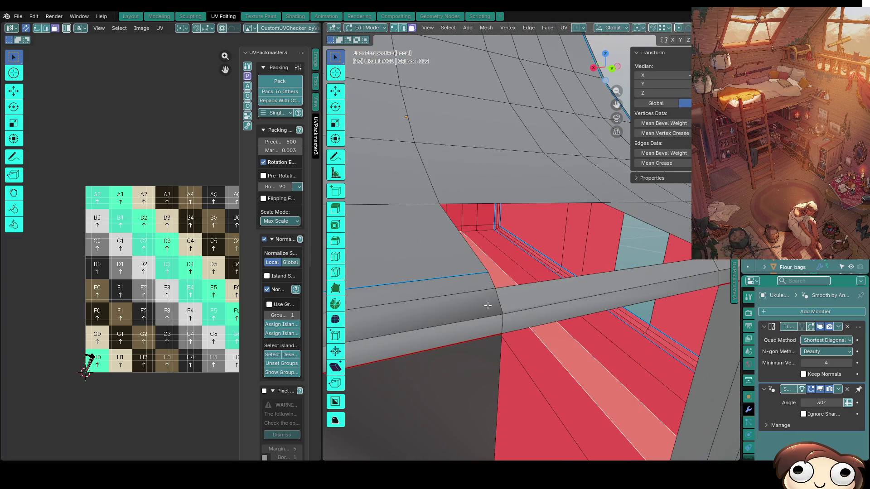
# Select the bar's extra edge loop and vertex, then dissolve them.
pyautogui.press('2')
pyautogui.click(519, 278)
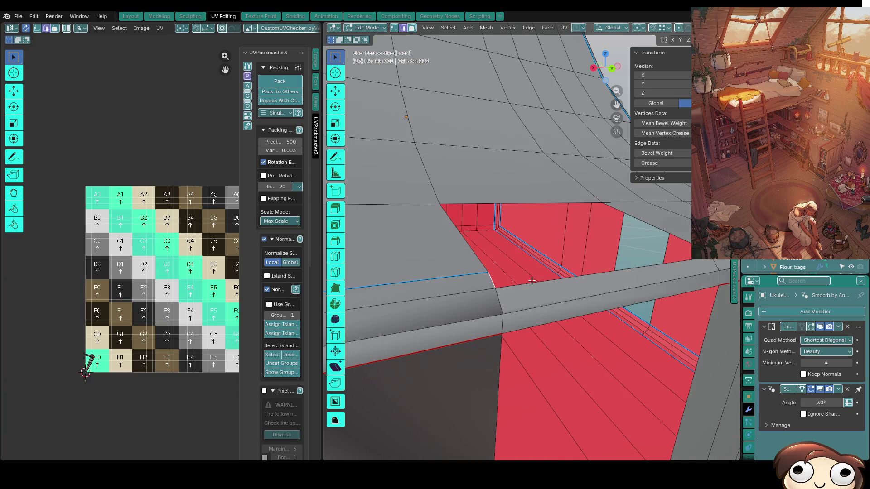
pyautogui.moveTo(662, 270); pyautogui.dragTo(665, 278, button='middle')
pyautogui.keyDown('alt'); pyautogui.click(673, 271); pyautogui.keyUp('alt')
pyautogui.press('KP_Decimal')
pyautogui.press('1')
pyautogui.click(421, 241)
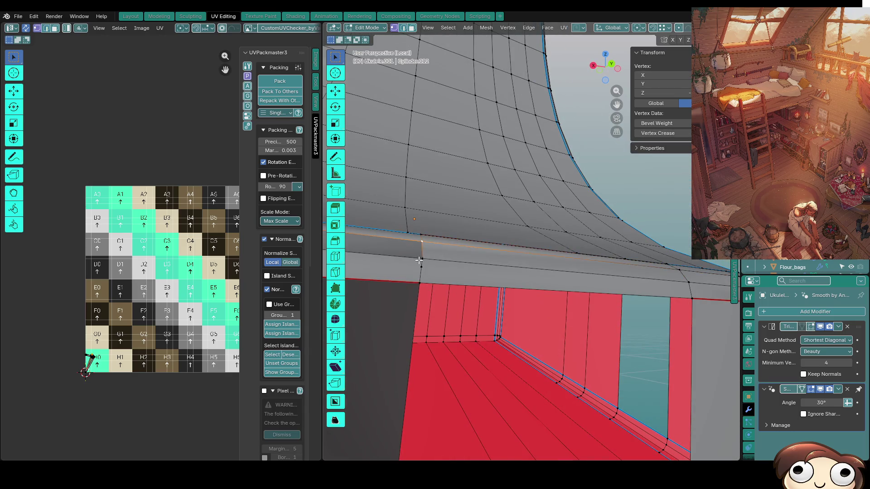
pyautogui.hotkey('ctrl', 'x')
pyautogui.moveTo(419, 260)
pyautogui.mouseDown(button='middle')
pyautogui.moveTo(468, 263)
pyautogui.moveTo(439, 326)
pyautogui.moveTo(490, 294)
pyautogui.moveTo(498, 355)
pyautogui.mouseUp(button='middle')
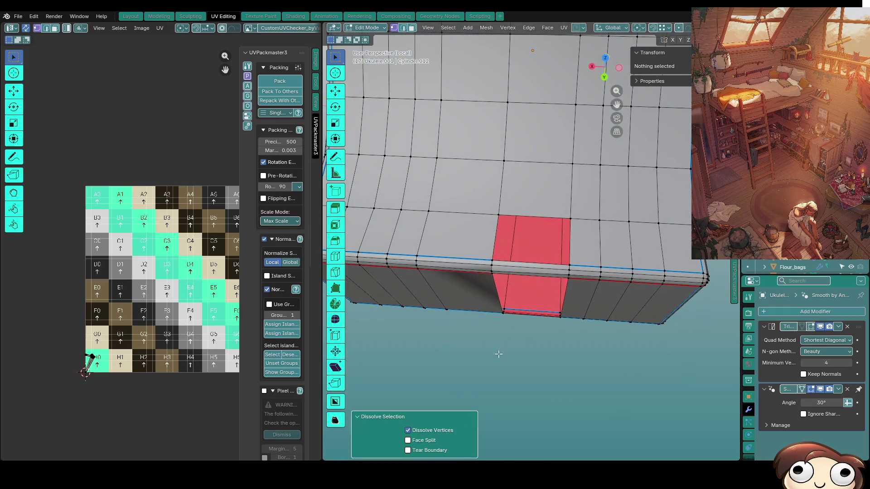
pyautogui.press('2')
pyautogui.click(495, 240)
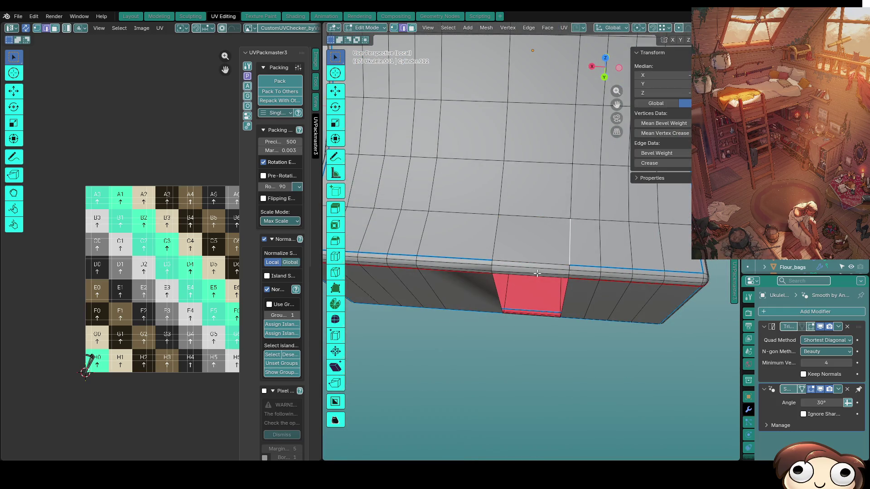
pyautogui.moveTo(539, 306)
pyautogui.mouseDown(button='middle')
pyautogui.moveTo(458, 271)
pyautogui.moveTo(476, 251)
pyautogui.mouseUp(button='middle')
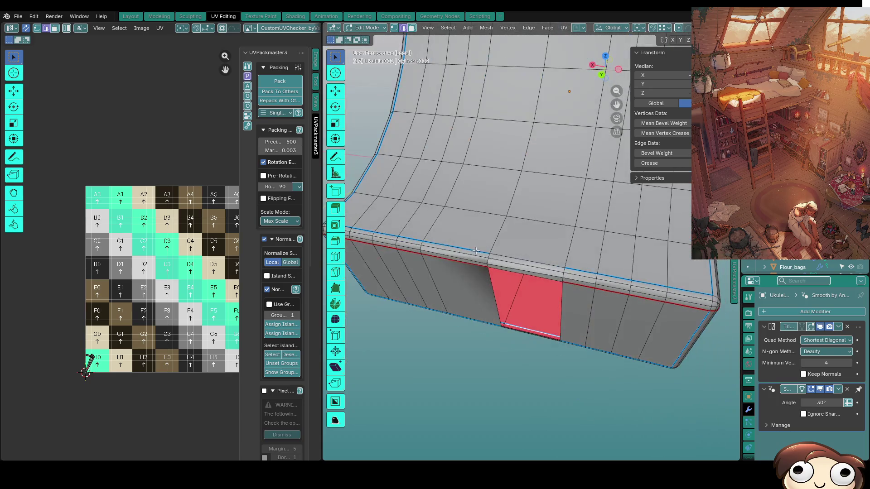
pyautogui.moveTo(421, 249)
pyautogui.keyDown('shift'); pyautogui.mouseDown(button='middle')
pyautogui.moveTo(574, 250)
pyautogui.moveTo(518, 300)
pyautogui.mouseUp(button='middle'); pyautogui.keyUp('shift')
pyautogui.keyDown('ctrl'); pyautogui.click(574, 249); pyautogui.keyUp('ctrl')
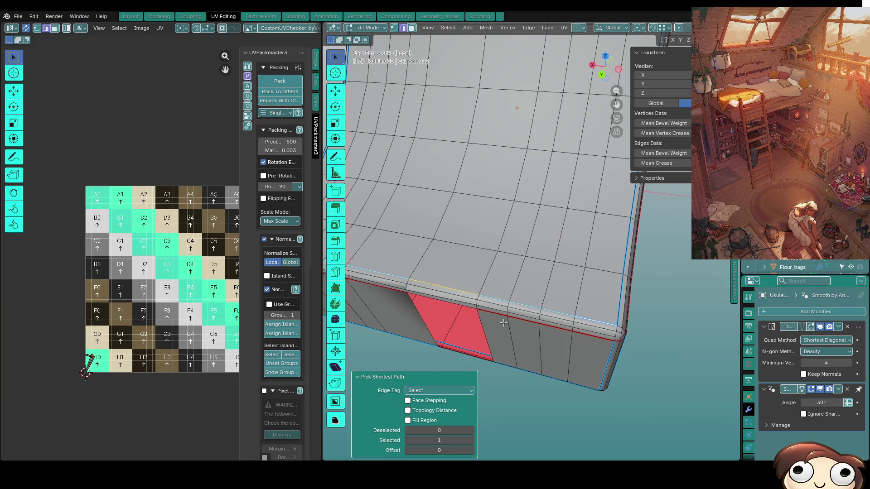
pyautogui.keyDown('shift'); pyautogui.moveTo(603, 322); pyautogui.dragTo(807, 330, button='middle'); pyautogui.keyUp('shift')
pyautogui.scroll(-1, 281, 299)
pyautogui.moveTo(684, 353)
pyautogui.mouseDown(button='middle')
pyautogui.moveTo(572, 344)
pyautogui.moveTo(516, 272)
pyautogui.mouseUp(button='middle')
pyautogui.press('a')
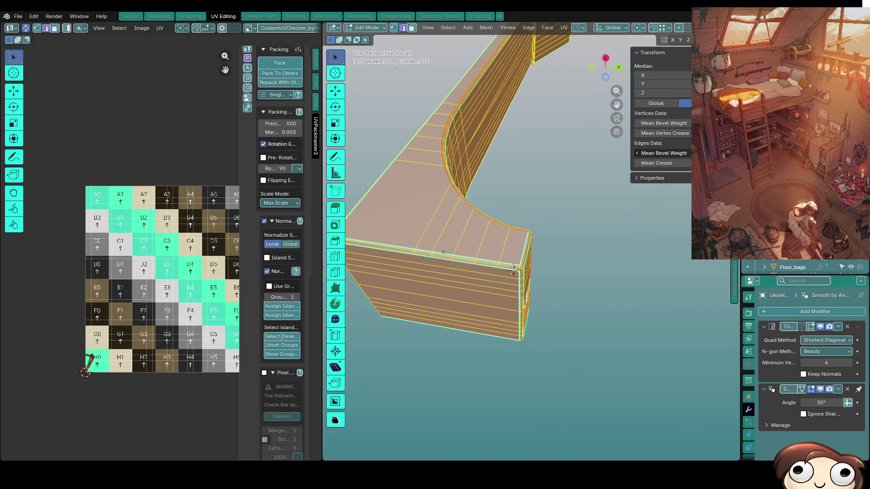
# Mark every edge of the neck block mesh as sharp.
pyautogui.hotkey('alt', 'a')
pyautogui.moveTo(562, 315)
pyautogui.mouseDown(button='middle')
pyautogui.moveTo(558, 309)
pyautogui.moveTo(562, 354)
pyautogui.mouseUp(button='middle')
pyautogui.press('a')
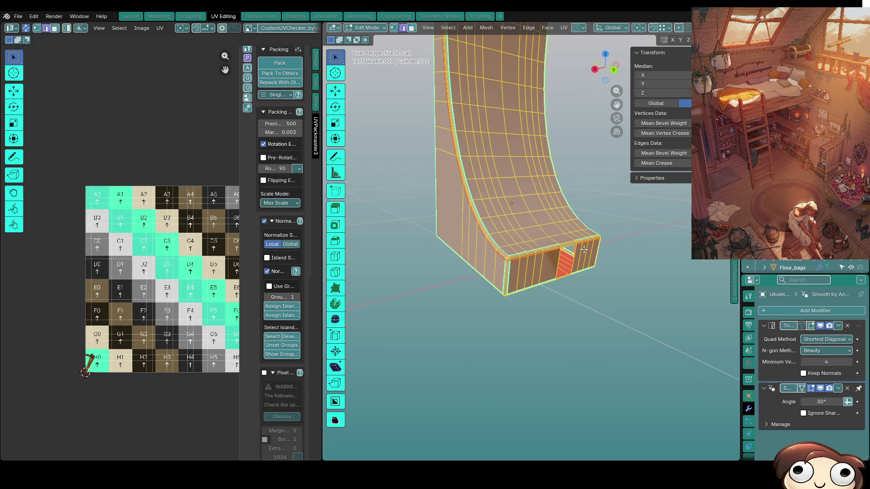
pyautogui.hotkey('ctrl', 'e')
pyautogui.click(605, 283)
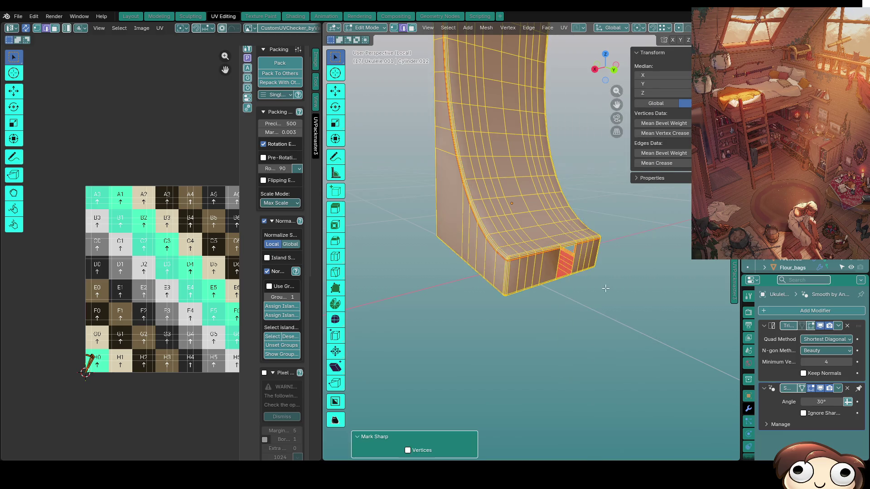
pyautogui.hotkey('alt', 'a')
# Fill the heel hole with a new face, mark its edge sharp, and return to Object Mode.
pyautogui.moveTo(625, 306)
pyautogui.mouseDown(button='middle')
pyautogui.moveTo(561, 297)
pyautogui.moveTo(550, 304)
pyautogui.moveTo(649, 278)
pyautogui.moveTo(628, 284)
pyautogui.moveTo(573, 265)
pyautogui.moveTo(494, 307)
pyautogui.moveTo(434, 319)
pyautogui.mouseUp(button='middle')
pyautogui.keyDown('alt'); pyautogui.click(396, 324); pyautogui.keyUp('alt')
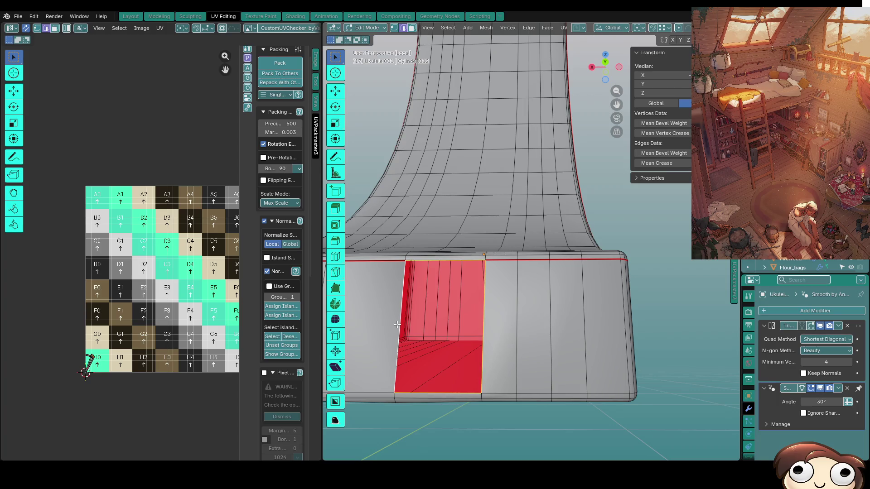
pyautogui.press('f')
pyautogui.rightClick(436, 264)
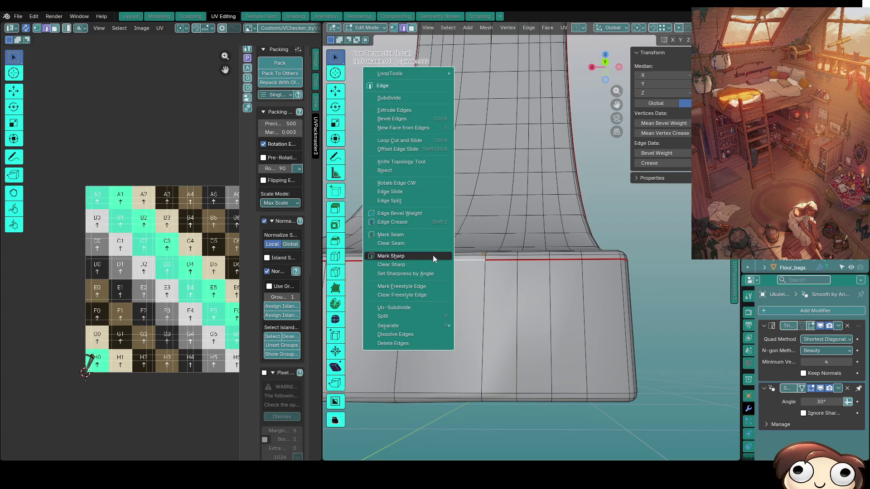
pyautogui.click(433, 256)
pyautogui.scroll(-2, 536, 314)
pyautogui.moveTo(537, 314)
pyautogui.mouseDown(button='middle')
pyautogui.moveTo(521, 345)
pyautogui.moveTo(572, 324)
pyautogui.moveTo(514, 326)
pyautogui.moveTo(497, 311)
pyautogui.moveTo(550, 360)
pyautogui.moveTo(547, 381)
pyautogui.moveTo(548, 330)
pyautogui.mouseUp(button='middle')
pyautogui.press('Tab')
pyautogui.press('Tab')
pyautogui.scroll(3, 560, 291)
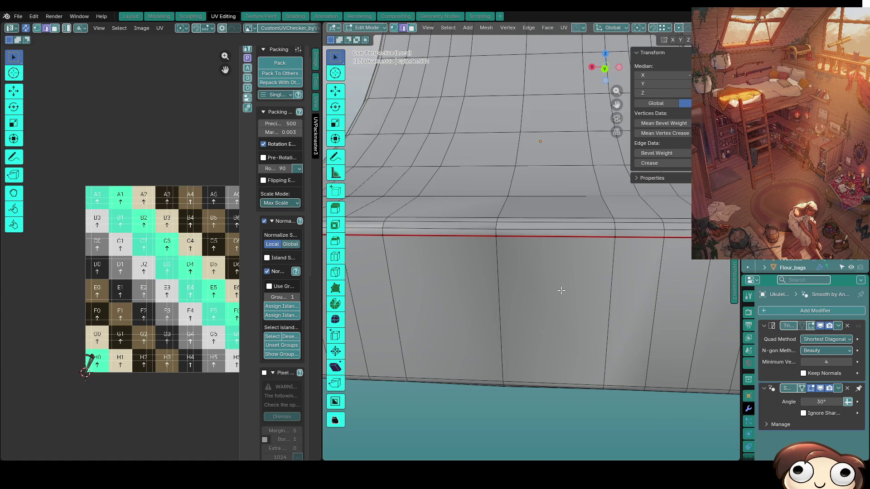
# Merge all vertices by distance, check the block's vertices and top face, then leave Edit Mode.
pyautogui.press('a')
pyautogui.press('m')
pyautogui.click(500, 282)
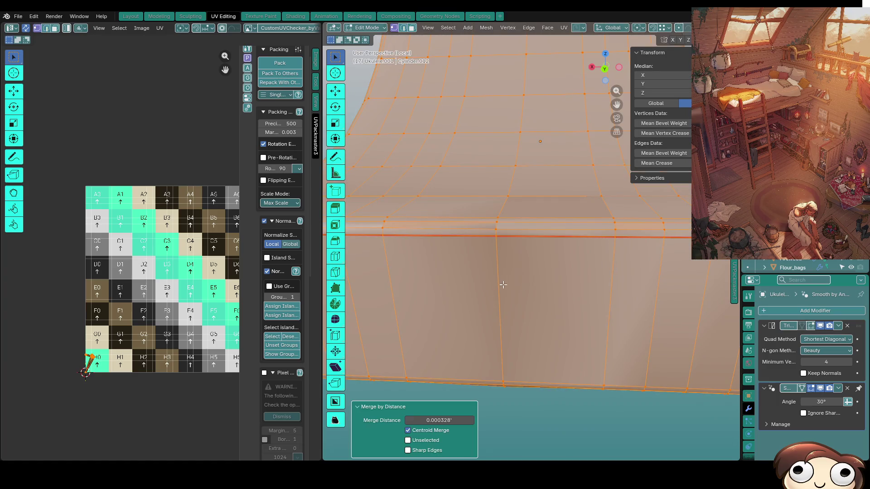
pyautogui.click(516, 274)
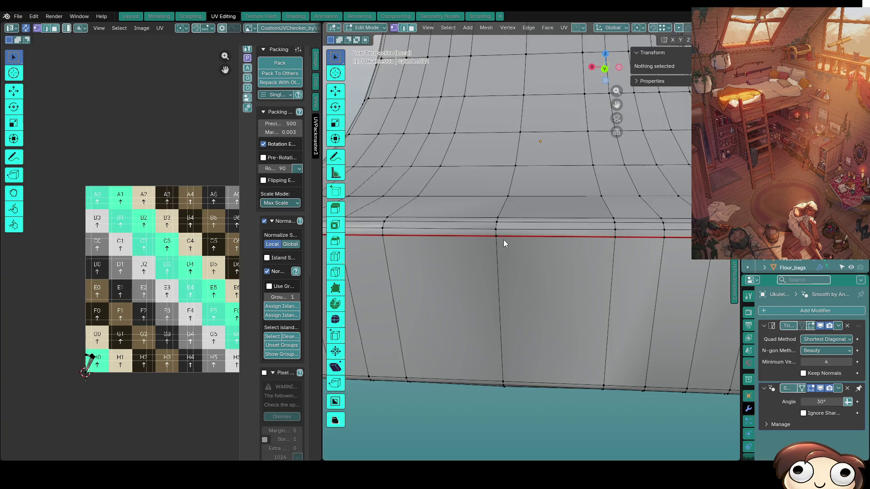
pyautogui.click(498, 230)
pyautogui.press('3')
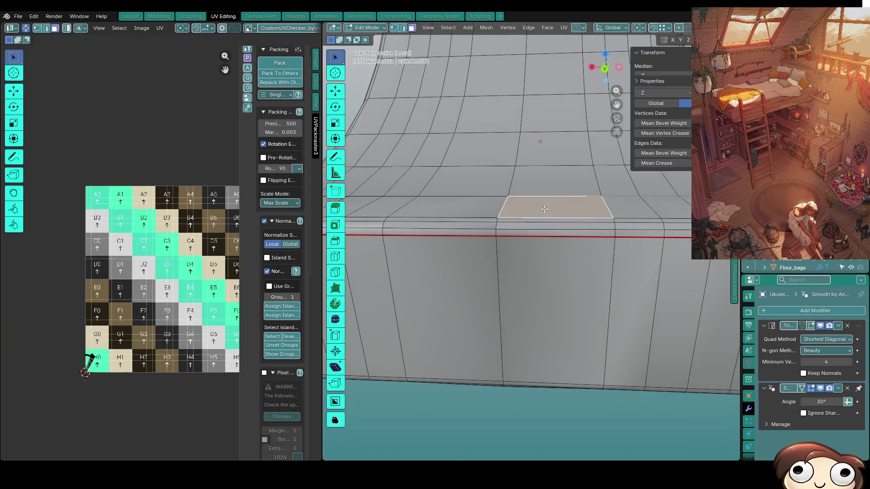
pyautogui.moveTo(498, 230); pyautogui.dragTo(557, 246, button='middle')
pyautogui.click(557, 246)
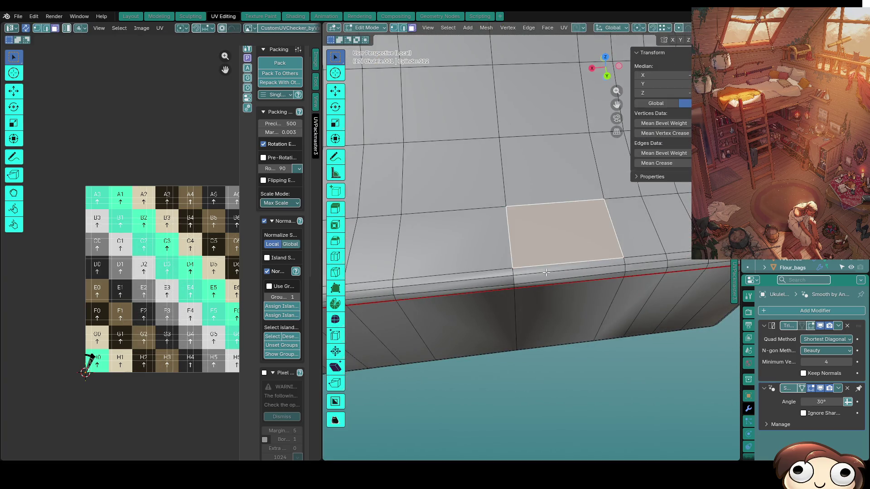
pyautogui.press('1')
pyautogui.click(518, 266)
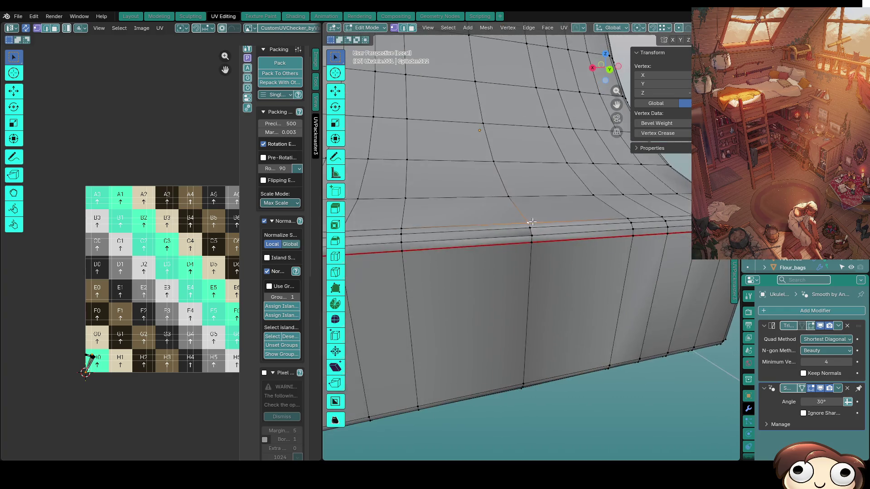
pyautogui.press('Tab')
# Make Ukulele.001 active, briefly edit its top face, and preview shading without triangulation.
pyautogui.click(550, 281)
pyautogui.moveTo(514, 295)
pyautogui.mouseDown(button='middle')
pyautogui.moveTo(574, 254)
pyautogui.moveTo(515, 236)
pyautogui.mouseUp(button='middle')
pyautogui.press('Tab')
pyautogui.click(503, 225)
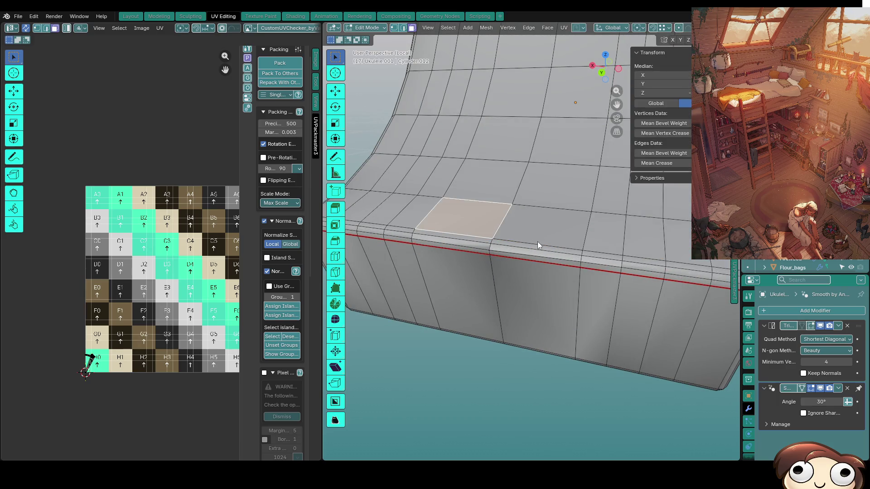
pyautogui.press('Tab')
pyautogui.click(821, 326)
# Compare the triangulation shading, then remove the Smooth by Angle modifier.
pyautogui.click(820, 326)
pyautogui.click(821, 326)
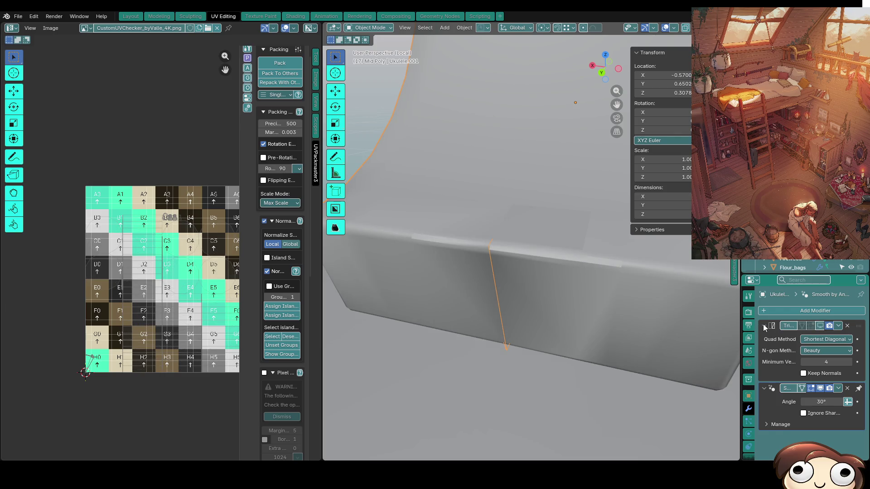
pyautogui.click(764, 325)
pyautogui.click(764, 339)
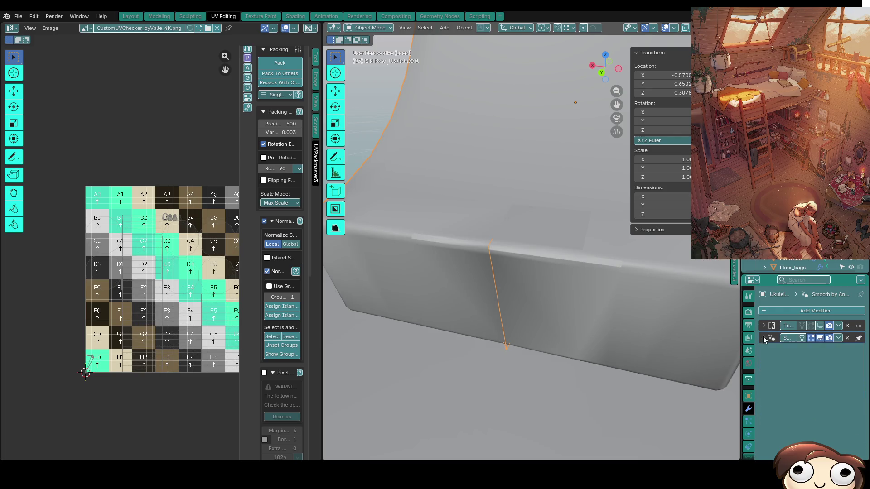
pyautogui.click(764, 339)
pyautogui.click(763, 325)
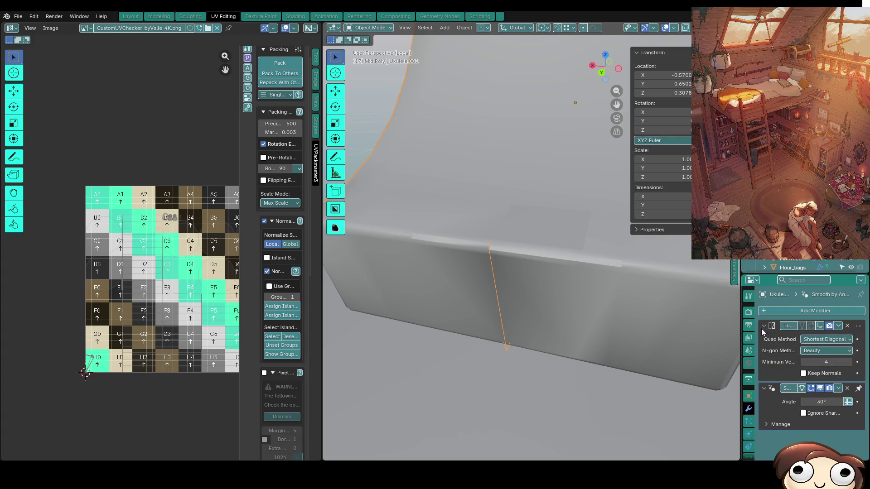
pyautogui.moveTo(742, 388); pyautogui.dragTo(701, 390)
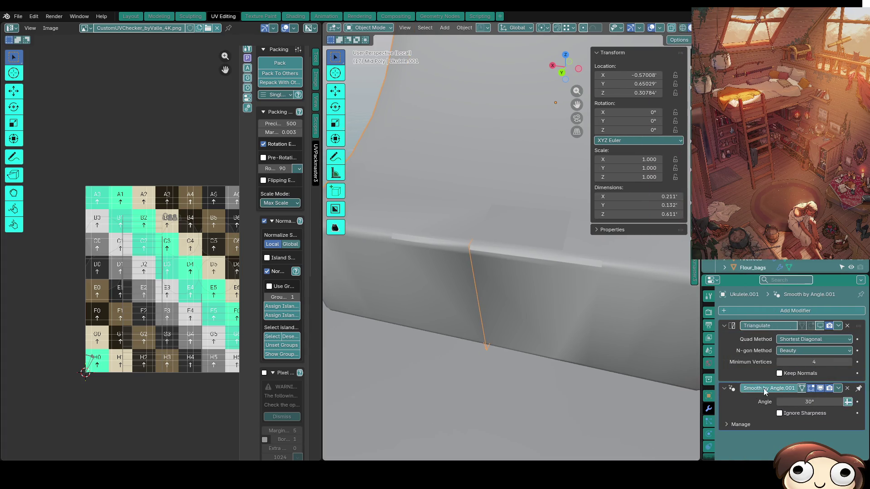
pyautogui.click(848, 388)
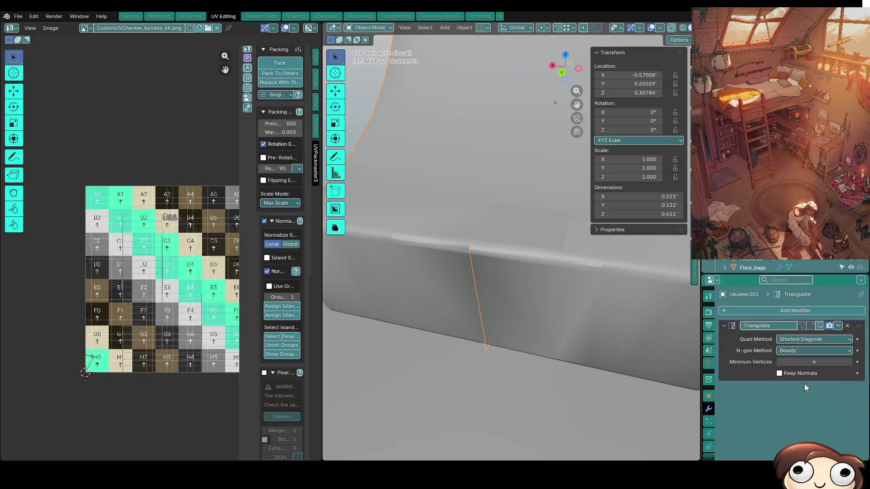
# Show Triangulate in edit mode, add a Weighted Normal modifier below it, and enter Edit Mode.
pyautogui.click(819, 327)
pyautogui.click(765, 310)
pyautogui.write('we')
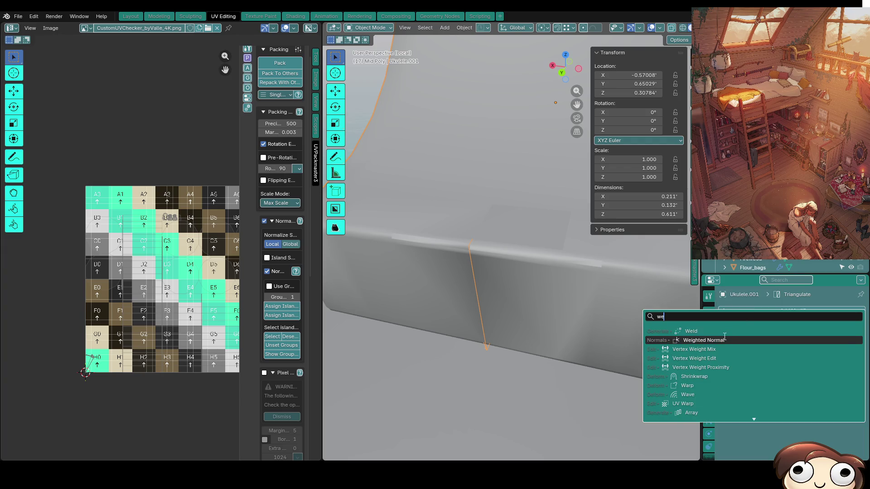
pyautogui.click(725, 340)
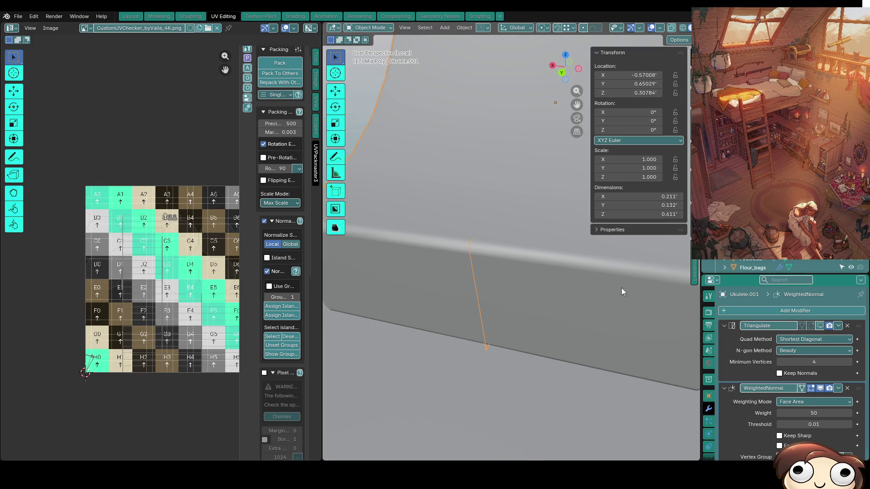
pyautogui.scroll(-3, 621, 287)
pyautogui.press('Tab')
pyautogui.press('Tab')
pyautogui.press('Tab')
# Pick a starting edge on the ukulele body strip and begin a shortest edge path.
pyautogui.moveTo(586, 301)
pyautogui.mouseDown(button='middle')
pyautogui.moveTo(609, 290)
pyautogui.moveTo(565, 285)
pyautogui.mouseUp(button='middle')
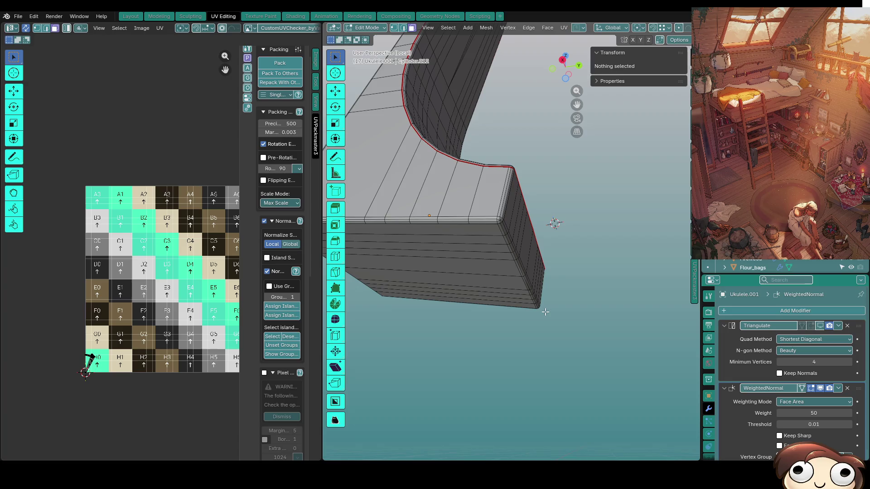
pyautogui.moveTo(515, 263)
pyautogui.mouseDown(button='middle')
pyautogui.moveTo(521, 256)
pyautogui.moveTo(510, 247)
pyautogui.moveTo(513, 261)
pyautogui.moveTo(495, 265)
pyautogui.moveTo(499, 293)
pyautogui.moveTo(473, 315)
pyautogui.moveTo(444, 320)
pyautogui.moveTo(465, 342)
pyautogui.moveTo(421, 300)
pyautogui.moveTo(450, 324)
pyautogui.moveTo(473, 302)
pyautogui.mouseUp(button='middle')
pyautogui.click(475, 314)
pyautogui.press('3')
pyautogui.moveTo(467, 252)
pyautogui.mouseDown(button='middle')
pyautogui.moveTo(423, 274)
pyautogui.moveTo(471, 275)
pyautogui.mouseUp(button='middle')
pyautogui.scroll(3, 471, 274)
pyautogui.click(536, 289)
pyautogui.moveTo(536, 289)
pyautogui.mouseDown(button='middle')
pyautogui.moveTo(439, 253)
pyautogui.moveTo(448, 271)
pyautogui.mouseUp(button='middle')
pyautogui.press('2')
pyautogui.click(448, 269)
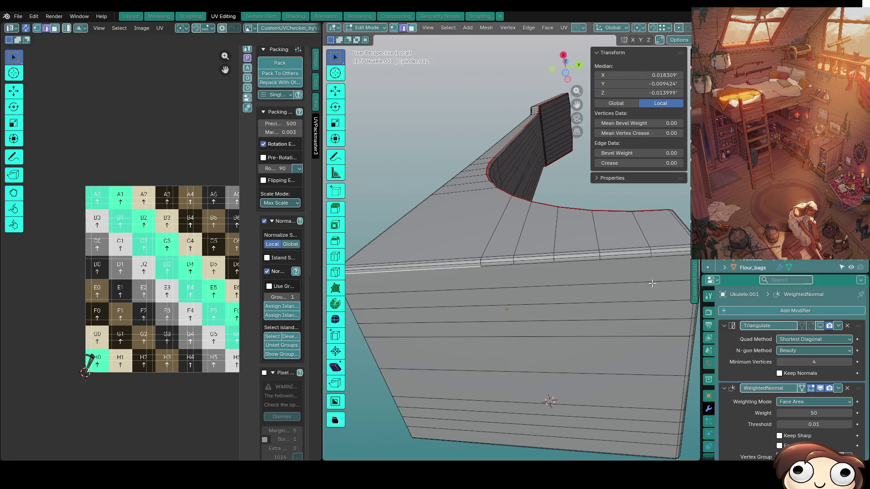
pyautogui.keyDown('ctrl'); pyautogui.click(663, 257); pyautogui.keyUp('ctrl')
# Extend the shortest edge path around the body's bottom loop to the corner.
pyautogui.moveTo(663, 257); pyautogui.dragTo(557, 389, button='middle')
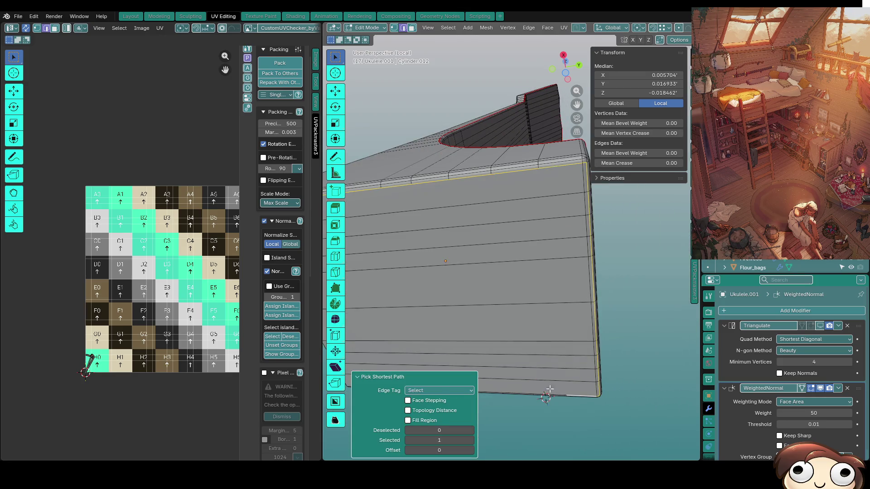
pyautogui.keyDown('ctrl'); pyautogui.click(586, 394); pyautogui.keyUp('ctrl')
pyautogui.keyDown('ctrl'); pyautogui.click(594, 391); pyautogui.keyUp('ctrl')
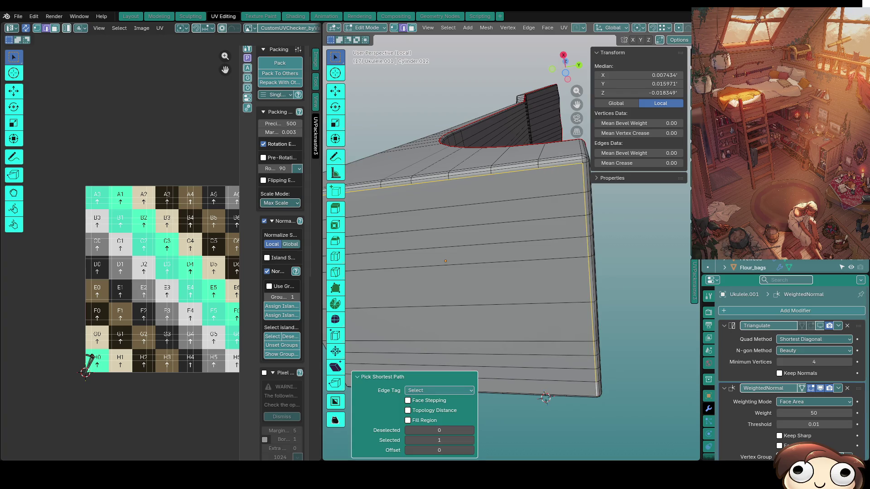
pyautogui.moveTo(526, 343); pyautogui.dragTo(624, 308, button='middle')
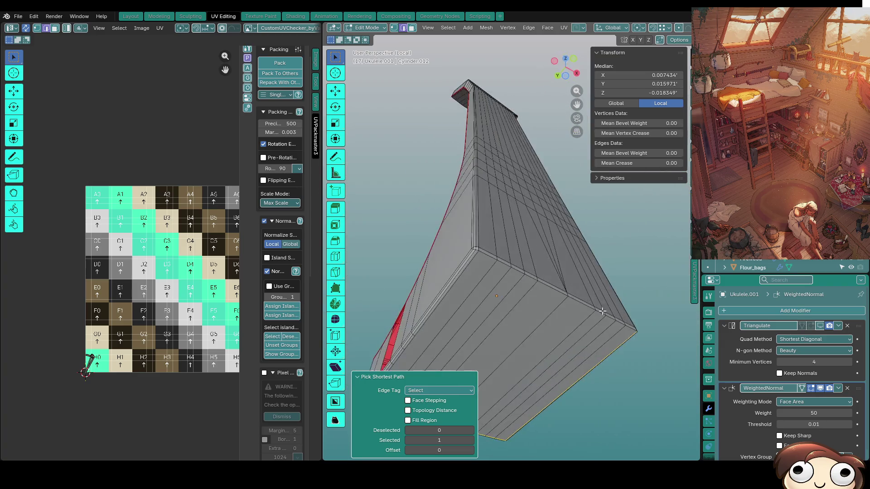
pyautogui.keyDown('ctrl'); pyautogui.click(471, 273); pyautogui.keyUp('ctrl')
pyautogui.moveTo(471, 273)
pyautogui.mouseDown(button='middle')
pyautogui.moveTo(479, 250)
pyautogui.moveTo(462, 233)
pyautogui.moveTo(482, 272)
pyautogui.mouseUp(button='middle')
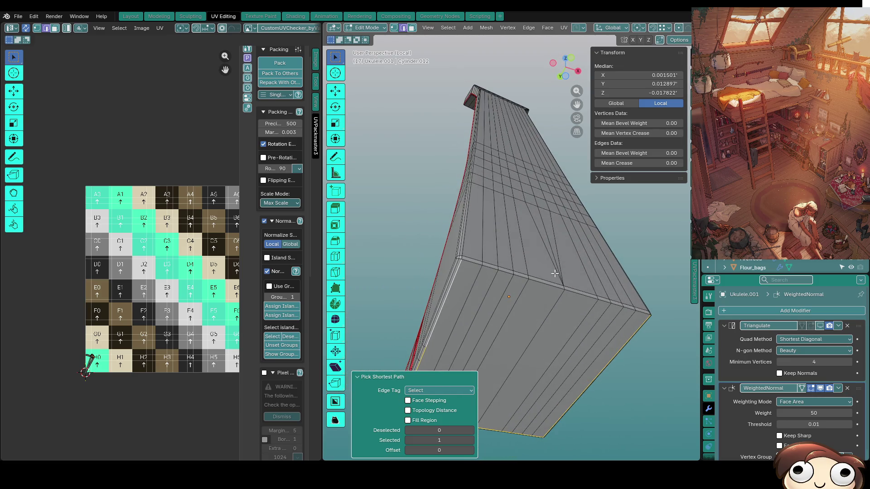
pyautogui.keyDown('ctrl'); pyautogui.click(644, 315); pyautogui.keyUp('ctrl')
pyautogui.moveTo(643, 315); pyautogui.dragTo(399, 281, button='middle')
# Mark the selected bottom edge loop as a seam via Ctrl+E > Mark Seam.
pyautogui.hotkey('ctrl', 'e')
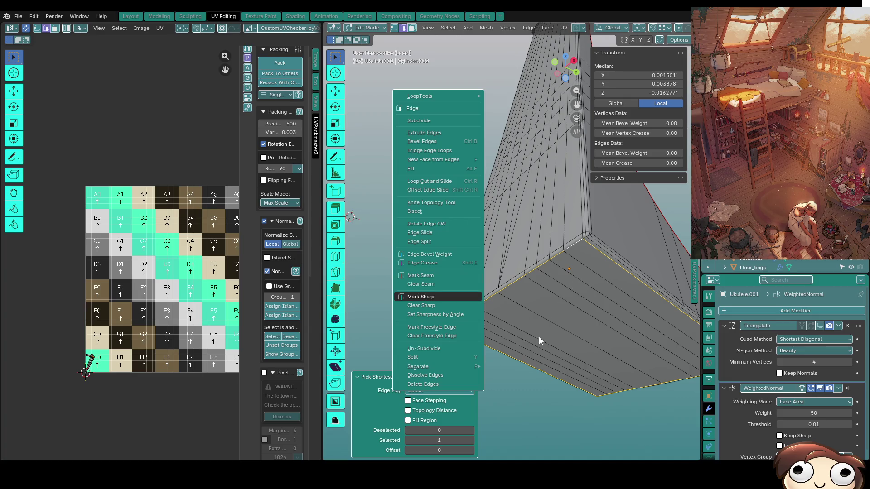
pyautogui.press('Up')
pyautogui.press('Up')
pyautogui.press('Up')
pyautogui.press('Up')
pyautogui.press('Up')
pyautogui.press('Up')
pyautogui.press('Return')
pyautogui.scroll(3, 564, 268)
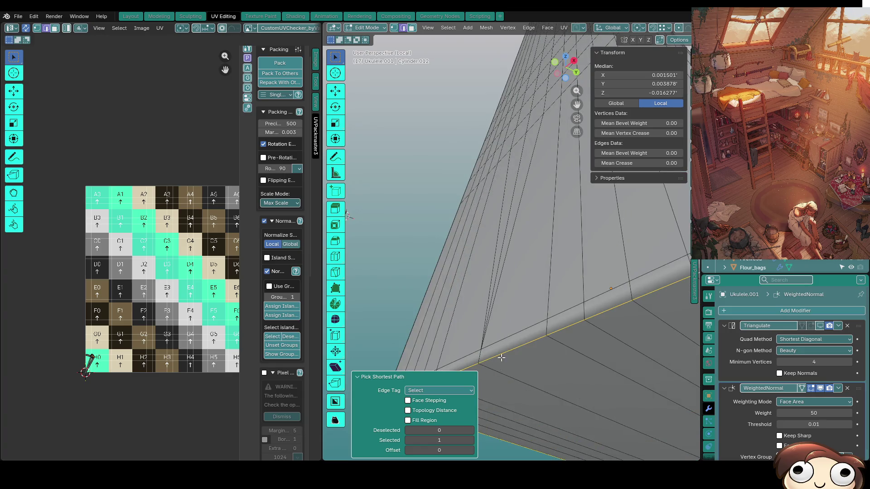
pyautogui.scroll(-2, 501, 363)
pyautogui.hotkey('ctrl', 'e')
pyautogui.click(459, 265)
# Adjust the face strip selection and pick single edges on the mesh.
pyautogui.moveTo(598, 295); pyautogui.dragTo(430, 337, button='middle')
pyautogui.moveTo(453, 345); pyautogui.dragTo(459, 321, button='middle')
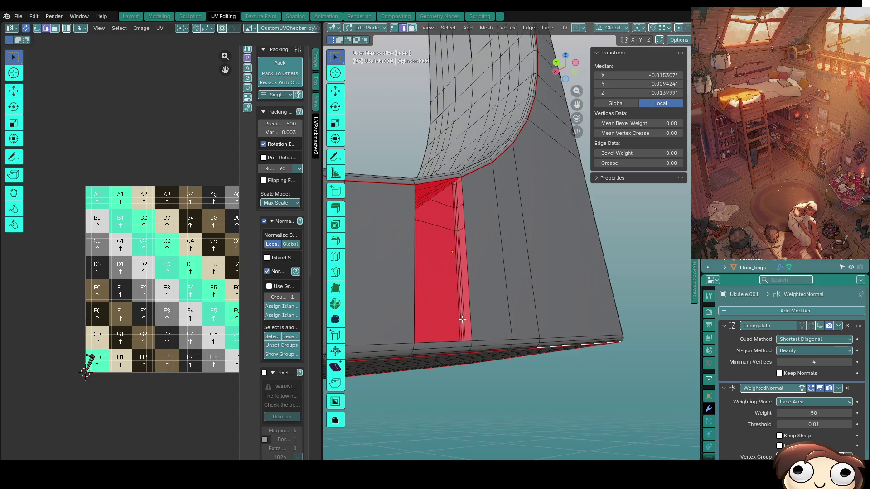
pyautogui.keyDown('shift'); pyautogui.click(475, 312); pyautogui.keyUp('shift')
pyautogui.moveTo(416, 281); pyautogui.dragTo(423, 283, button='middle')
pyautogui.click(462, 297)
pyautogui.click(523, 323)
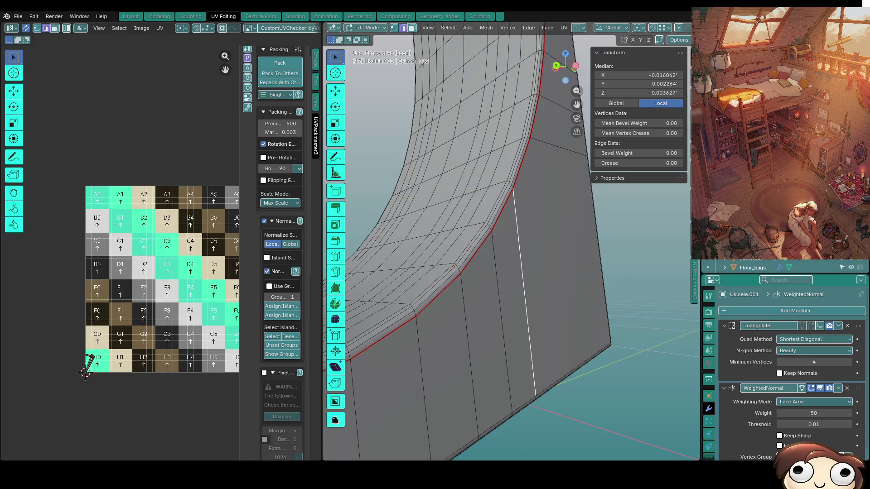
# Select a long edge on the curved mesh, then its top vertex.
pyautogui.scroll(-3, 462, 279)
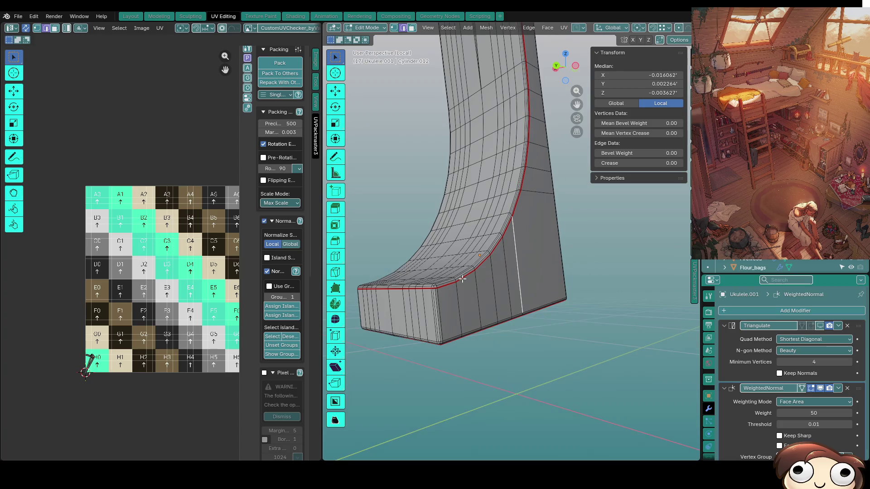
pyautogui.moveTo(531, 343)
pyautogui.mouseDown(button='middle')
pyautogui.moveTo(510, 375)
pyautogui.moveTo(610, 359)
pyautogui.mouseUp(button='middle')
pyautogui.scroll(3, 610, 360)
pyautogui.click(573, 334)
pyautogui.moveTo(538, 367); pyautogui.dragTo(495, 122, button='middle')
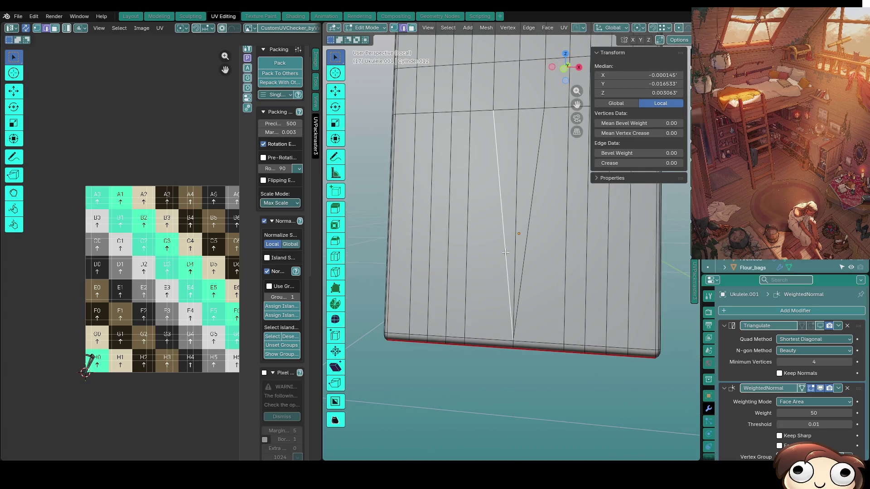
pyautogui.press('1')
pyautogui.keyDown('shift'); pyautogui.click(513, 337); pyautogui.keyUp('shift')
pyautogui.moveTo(507, 317)
pyautogui.mouseDown(button='middle')
pyautogui.moveTo(487, 304)
pyautogui.moveTo(490, 258)
pyautogui.moveTo(471, 200)
pyautogui.moveTo(506, 397)
pyautogui.moveTo(503, 272)
pyautogui.mouseUp(button='middle')
pyautogui.scroll(-5, 487, 304)
# Add a centred loop cut running along the neck.
pyautogui.press('2')
pyautogui.keyDown('alt'); pyautogui.click(502, 177); pyautogui.keyUp('alt')
pyautogui.hotkey('ctrl', 'r')
pyautogui.click(503, 179)
pyautogui.rightClick(503, 179)
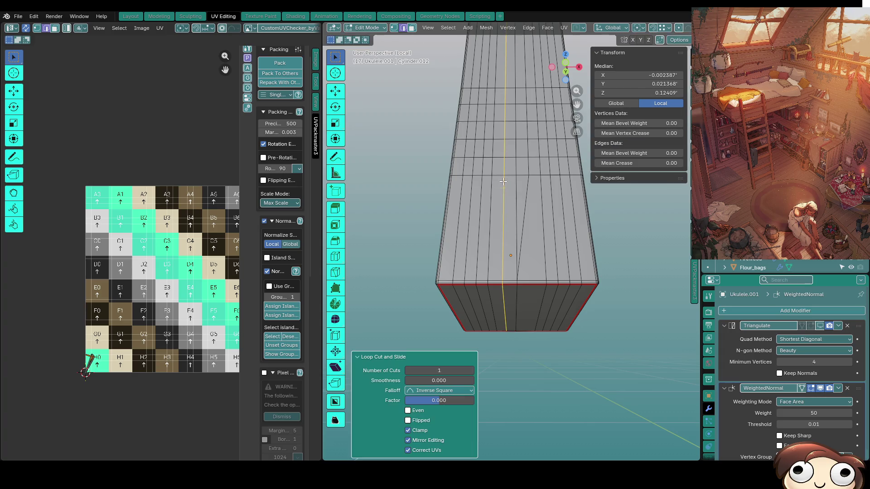
pyautogui.scroll(2, 507, 347)
pyautogui.scroll(-4, 507, 347)
pyautogui.scroll(4, 552, 320)
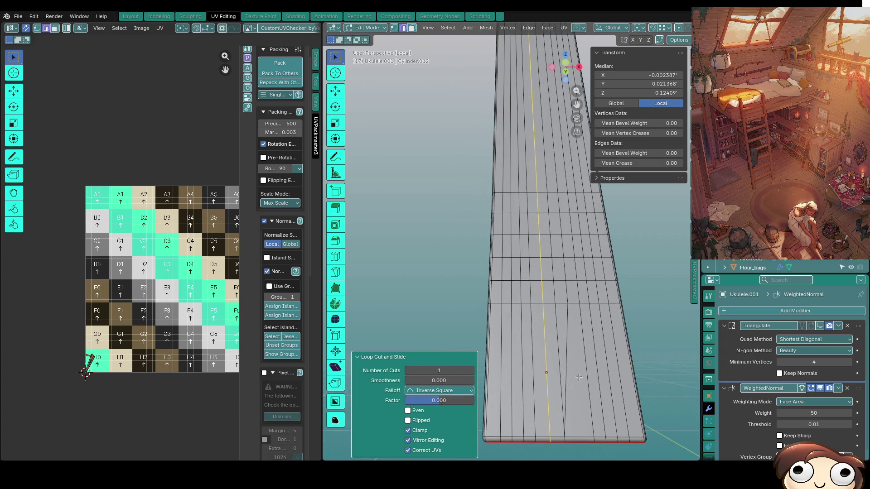
# Add a second loop cut along the neck segment.
pyautogui.click(566, 332)
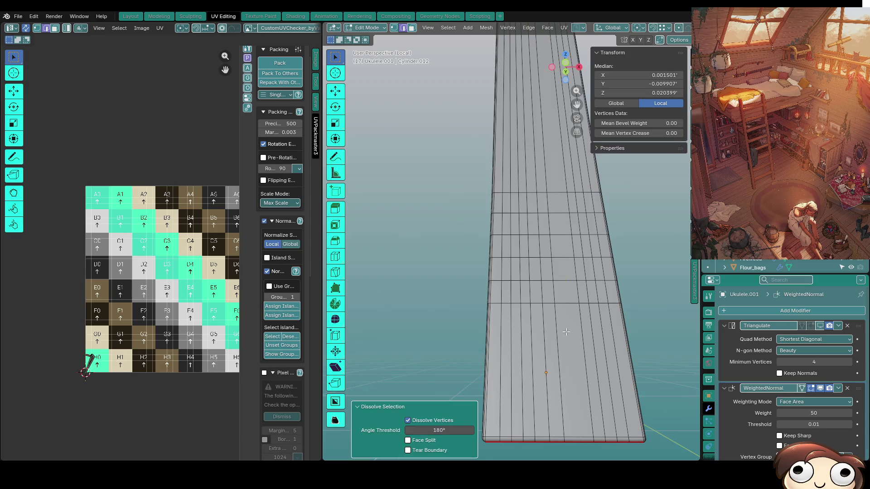
pyautogui.hotkey('ctrl', 'r')
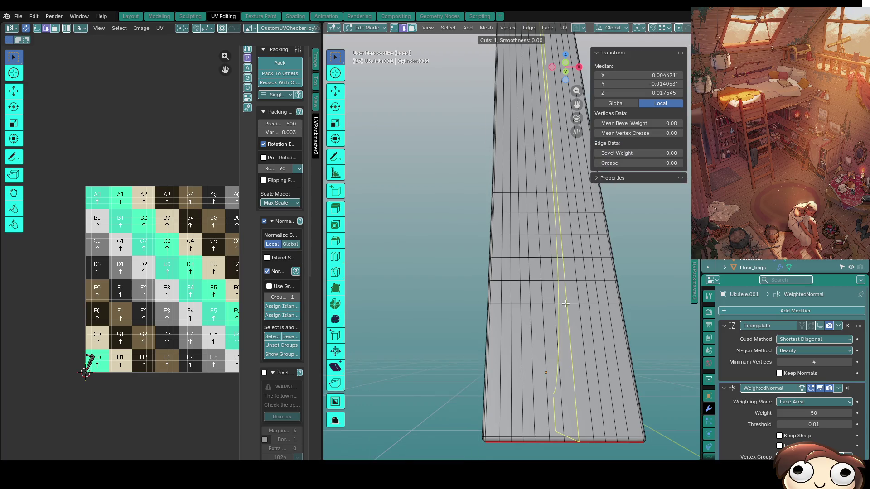
pyautogui.click(566, 303)
pyautogui.moveTo(566, 303)
pyautogui.mouseDown(button='middle')
pyautogui.moveTo(562, 317)
pyautogui.moveTo(577, 359)
pyautogui.mouseUp(button='middle')
pyautogui.scroll(5, 577, 358)
pyautogui.scroll(-3, 527, 418)
# Select vertices along the neck edge, centring the view on the first one.
pyautogui.press('1')
pyautogui.click(513, 301)
pyautogui.press('KP_Decimal')
pyautogui.moveTo(489, 300); pyautogui.dragTo(509, 271, button='middle')
pyautogui.keyDown('shift'); pyautogui.click(508, 206); pyautogui.keyUp('shift')
pyautogui.moveTo(509, 198)
pyautogui.mouseDown(button='middle')
pyautogui.moveTo(547, 299)
pyautogui.moveTo(530, 317)
pyautogui.moveTo(584, 330)
pyautogui.moveTo(425, 317)
pyautogui.mouseUp(button='middle')
pyautogui.keyDown('shift'); pyautogui.click(516, 269); pyautogui.keyUp('shift')
pyautogui.moveTo(371, 307)
pyautogui.mouseDown(button='middle')
pyautogui.moveTo(417, 358)
pyautogui.moveTo(462, 372)
pyautogui.mouseUp(button='middle')
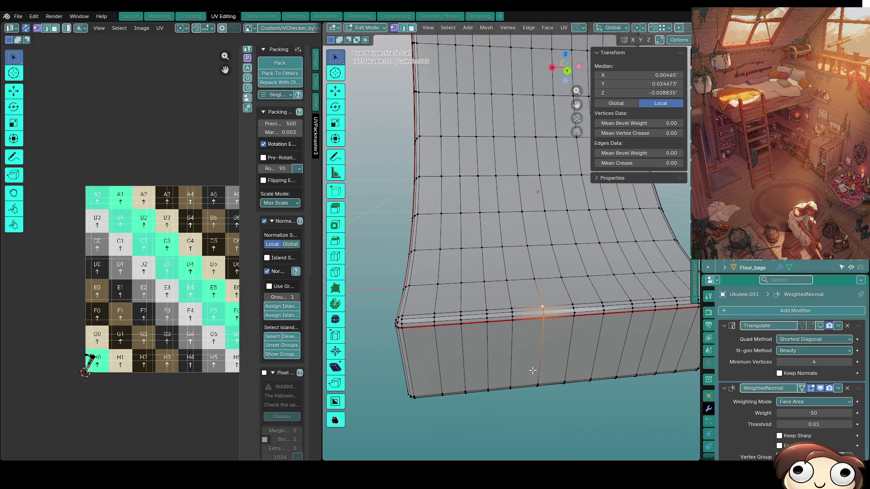
# Select the left corner vertex at the neck heel.
pyautogui.click(535, 372)
pyautogui.click(393, 319)
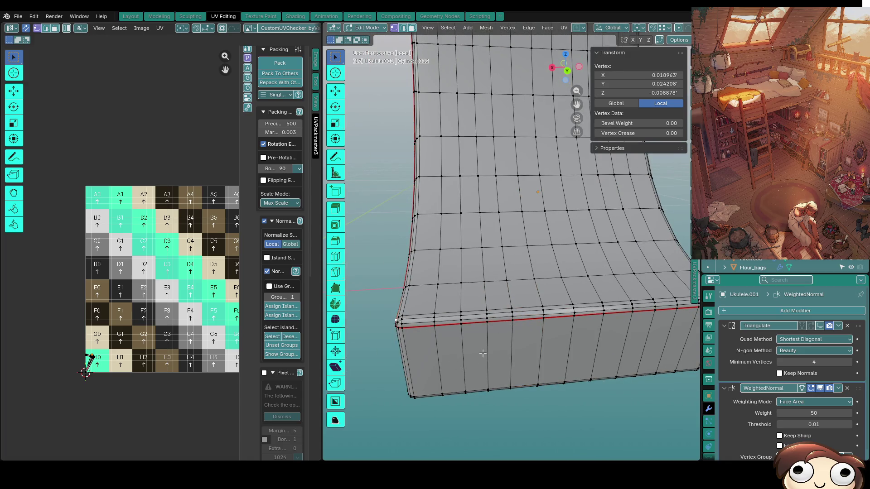
pyautogui.moveTo(449, 353); pyautogui.dragTo(458, 349, button='middle')
pyautogui.scroll(4, 458, 349)
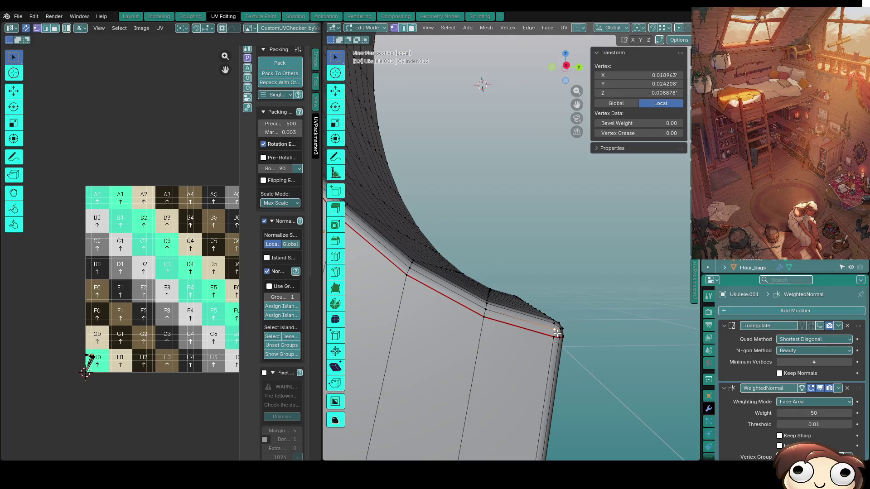
# Inspect the heel from several angles, then exit Local View with numpad /.
pyautogui.moveTo(538, 345); pyautogui.dragTo(434, 338, button='middle')
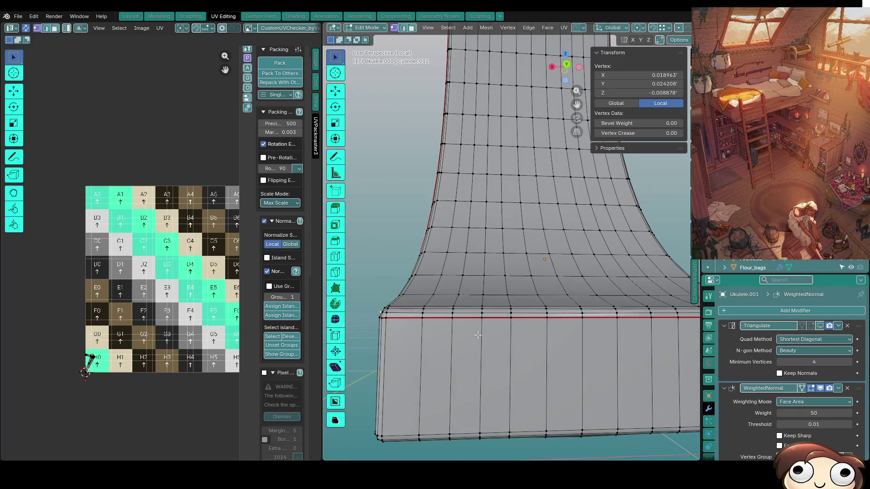
pyautogui.moveTo(516, 284)
pyautogui.mouseDown(button='middle')
pyautogui.moveTo(555, 299)
pyautogui.moveTo(468, 319)
pyautogui.mouseUp(button='middle')
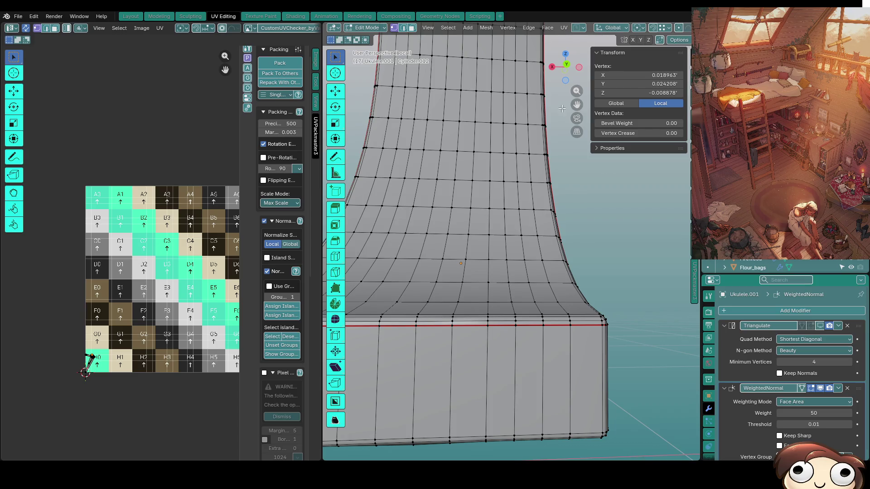
pyautogui.moveTo(576, 225); pyautogui.dragTo(557, 393, button='middle')
pyautogui.keyDown('shift'); pyautogui.moveTo(506, 321); pyautogui.dragTo(597, 347, button='middle'); pyautogui.keyUp('shift')
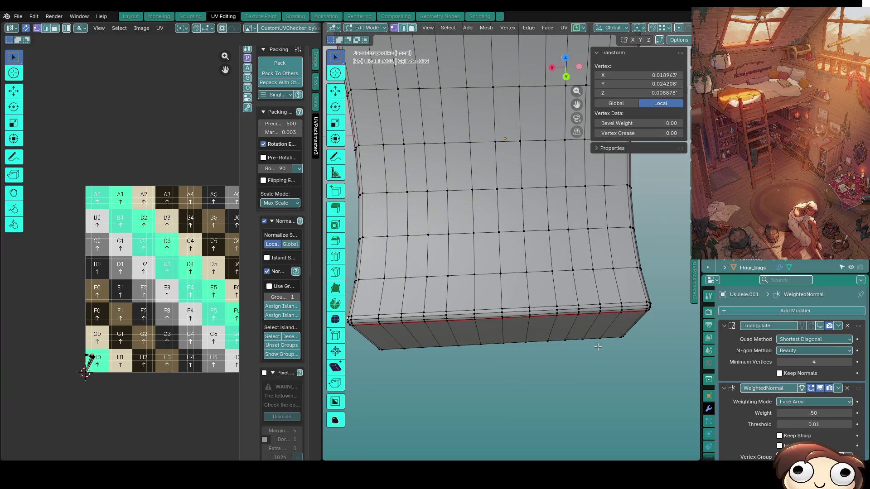
pyautogui.press('KP_Divide')
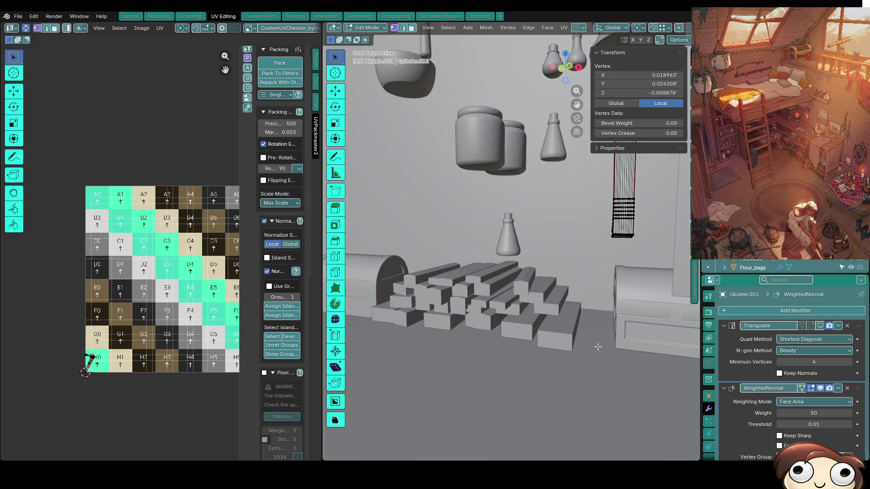
# Frame the selected ukulele geometry and return to Object Mode.
pyautogui.press('KP_Decimal')
pyautogui.scroll(-3, 600, 321)
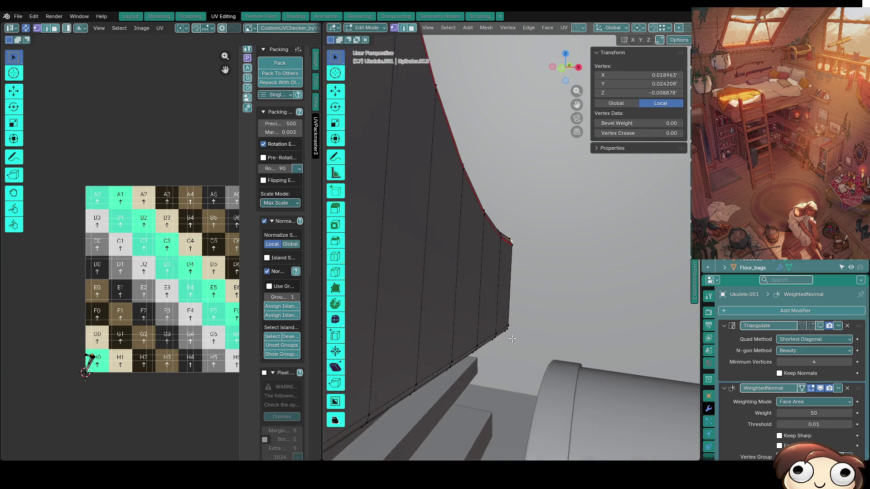
pyautogui.press('KP_Decimal')
pyautogui.press('Tab')
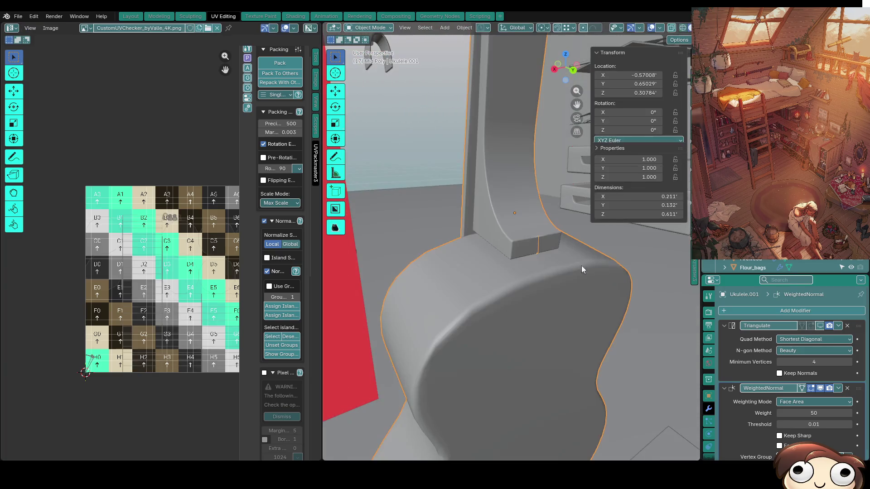
pyautogui.moveTo(523, 264)
pyautogui.mouseDown(button='middle')
pyautogui.moveTo(519, 244)
pyautogui.moveTo(597, 289)
pyautogui.moveTo(537, 312)
pyautogui.moveTo(535, 303)
pyautogui.moveTo(497, 303)
pyautogui.moveTo(594, 357)
pyautogui.moveTo(553, 317)
pyautogui.moveTo(579, 372)
pyautogui.mouseUp(button='middle')
# Edit the Cylinder.012 mesh, clear its selection and select the left strip face.
pyautogui.click(520, 243)
pyautogui.press('Tab')
pyautogui.press('2')
pyautogui.click(558, 290)
pyautogui.hotkey('alt', 'a')
pyautogui.click(427, 334)
pyautogui.keyDown('shift'); pyautogui.click(427, 335); pyautogui.keyUp('shift')
pyautogui.click(427, 335)
# Isolate the selection in Local View and reveal hidden faces with Alt+H.
pyautogui.press('KP_Divide')
pyautogui.press('KP_Divide')
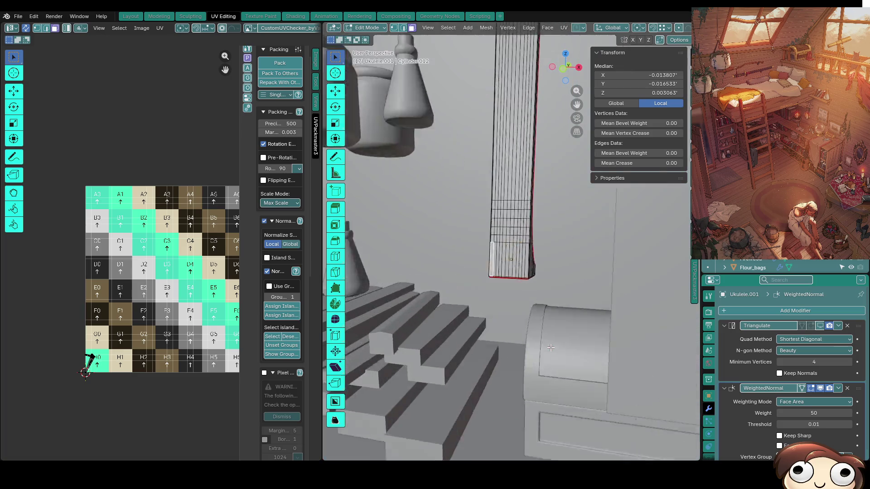
pyautogui.hotkey('alt', 'h')
pyautogui.scroll(-5, 550, 347)
pyautogui.moveTo(550, 348)
pyautogui.mouseDown(button='middle')
pyautogui.moveTo(472, 307)
pyautogui.moveTo(492, 307)
pyautogui.mouseUp(button='middle')
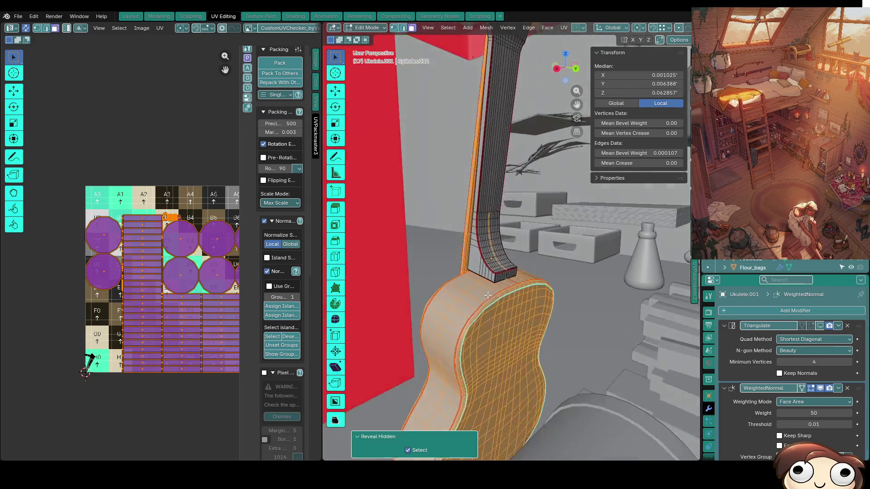
pyautogui.scroll(6, 491, 307)
# Show the ukulele alone in Local View and deselect everything.
pyautogui.press('KP_Divide')
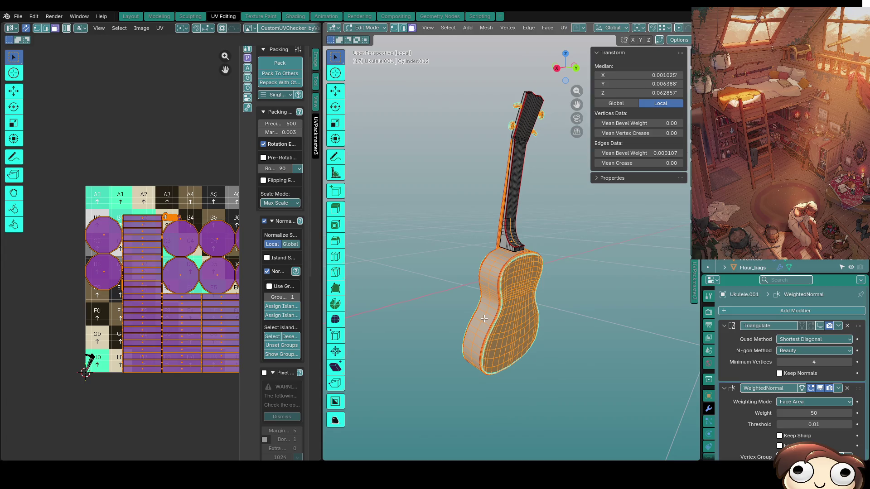
pyautogui.scroll(4, 532, 346)
pyautogui.scroll(-4, 532, 347)
pyautogui.scroll(1, 536, 310)
pyautogui.moveTo(568, 313); pyautogui.dragTo(549, 293, button='middle')
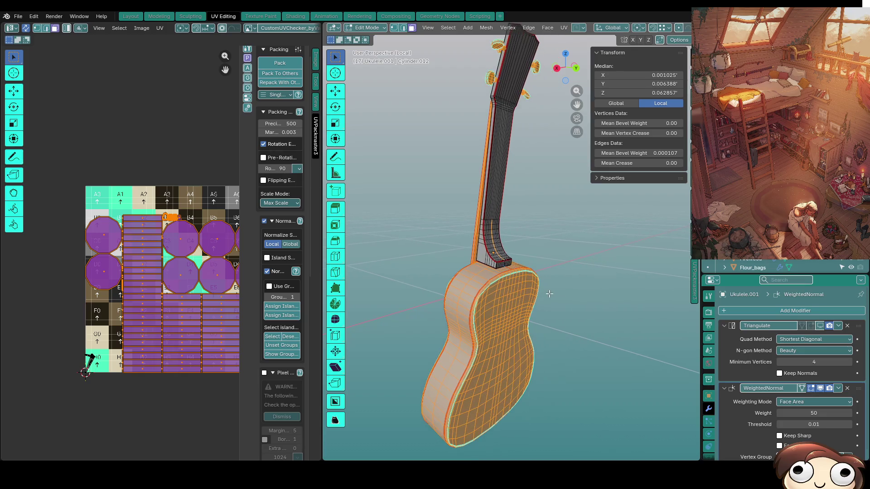
pyautogui.hotkey('alt', 'a')
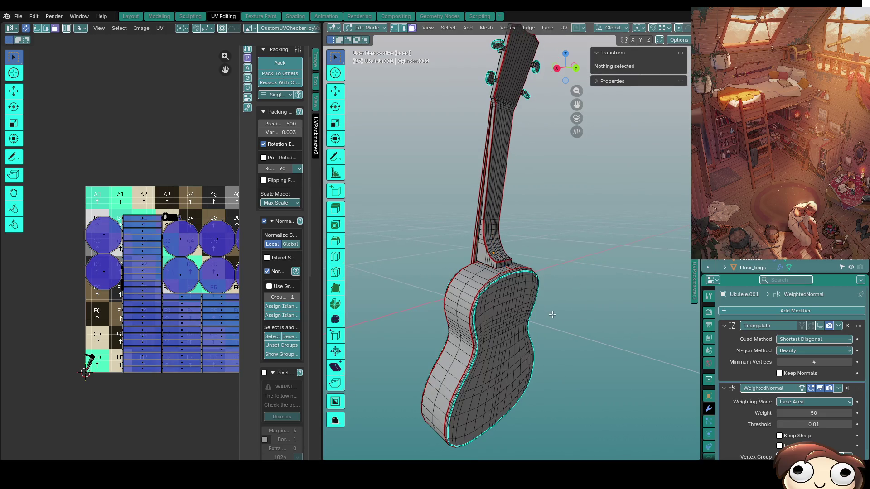
# Select a vertex at the neck heel base and frame the view on it.
pyautogui.scroll(3, 552, 314)
pyautogui.moveTo(447, 288)
pyautogui.mouseDown(button='middle')
pyautogui.moveTo(497, 262)
pyautogui.moveTo(487, 276)
pyautogui.moveTo(463, 280)
pyautogui.moveTo(459, 370)
pyautogui.moveTo(468, 351)
pyautogui.mouseUp(button='middle')
pyautogui.press('1')
pyautogui.click(468, 352)
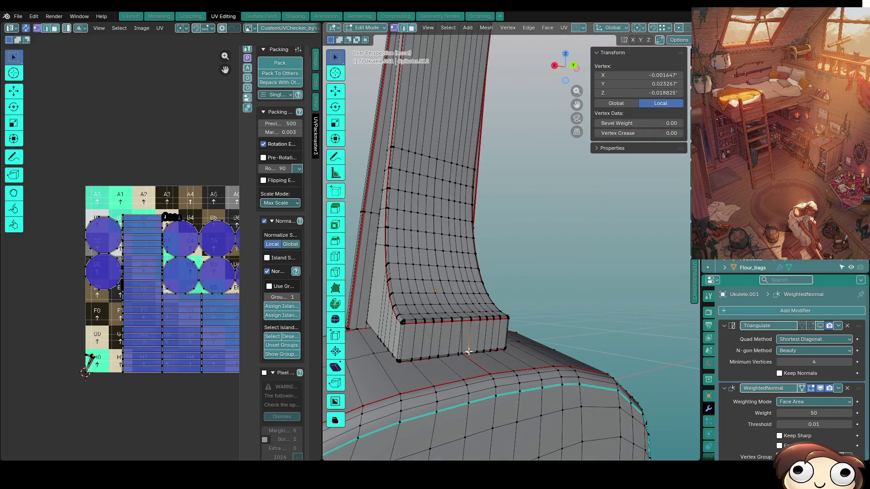
pyautogui.press('3')
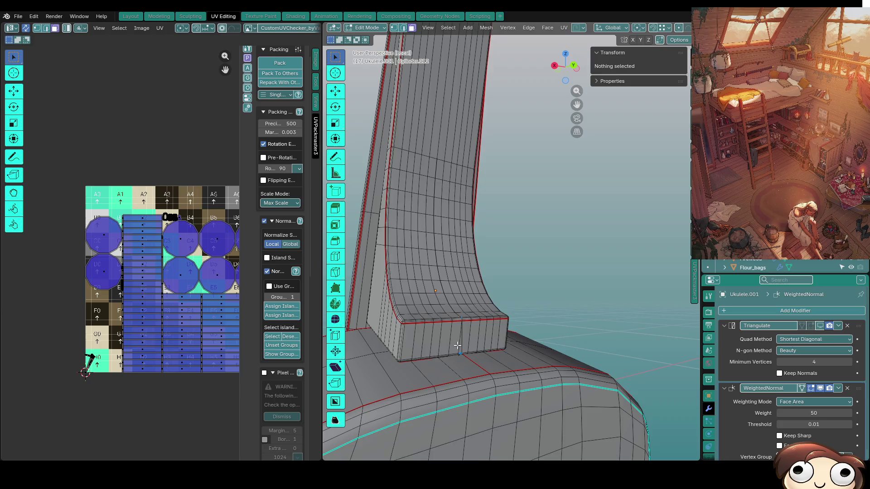
pyautogui.press('l')
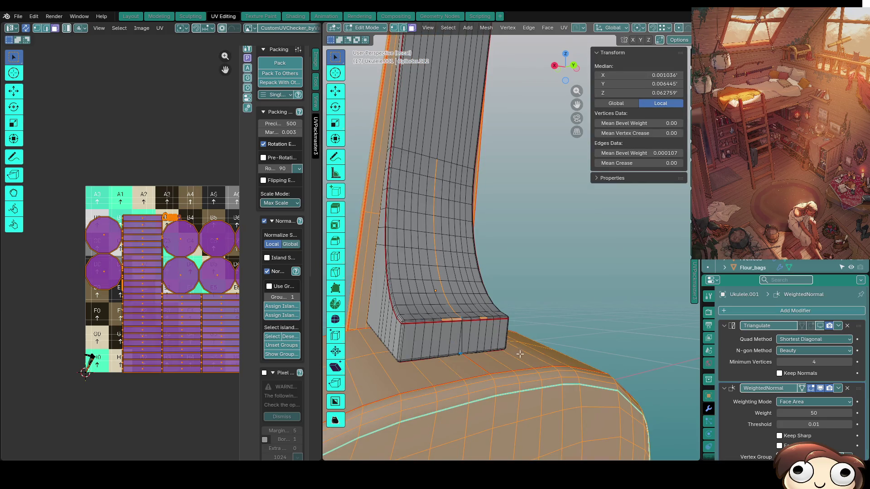
pyautogui.hotkey('alt', 'a')
pyautogui.press('1')
pyautogui.click(461, 347)
pyautogui.press('KP_Decimal')
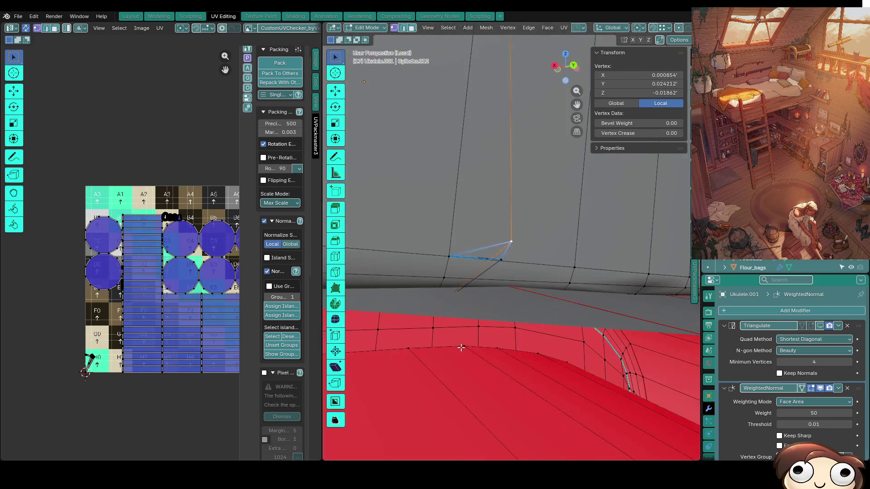
pyautogui.moveTo(474, 274); pyautogui.dragTo(504, 300, button='middle')
# Delete the stray heel edge with X > Edges, undoing the bad attempts.
pyautogui.press('2')
pyautogui.click(480, 258)
pyautogui.hotkey('ctrl', 'x')
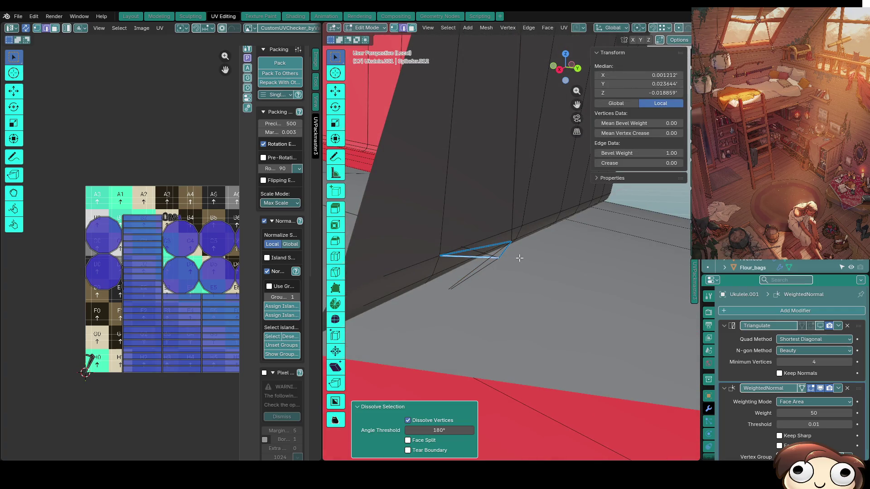
pyautogui.press('x')
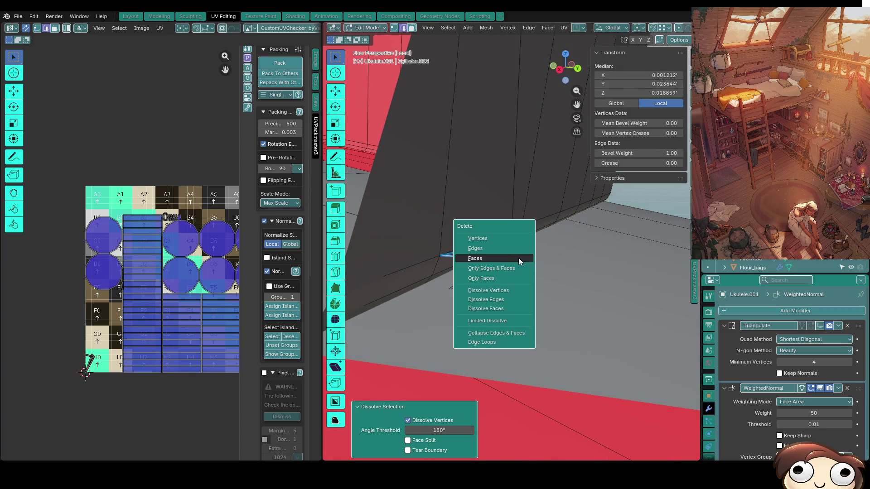
pyautogui.click(489, 246)
pyautogui.hotkey('ctrl', 'z')
pyautogui.hotkey('ctrl', 'z')
pyautogui.press('x')
pyautogui.click(489, 247)
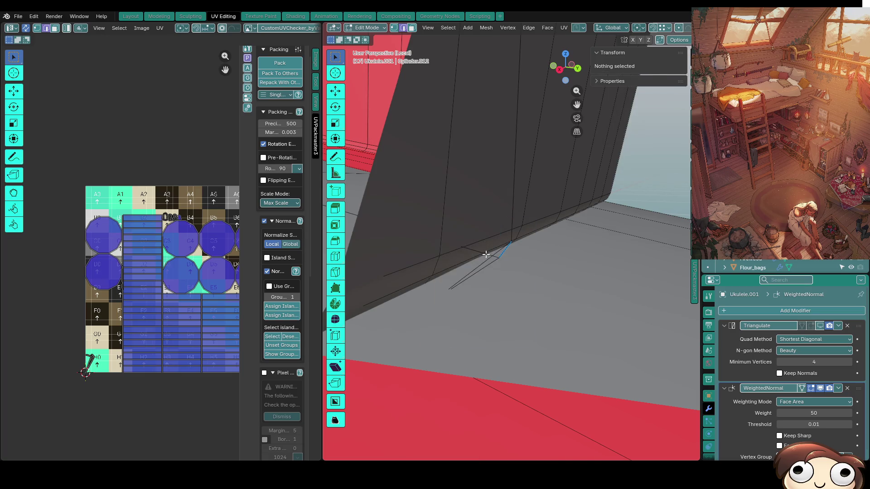
pyautogui.hotkey('ctrl', 'z')
pyautogui.press('x')
pyautogui.click(475, 253)
# Delete two more stray edges at the heel base.
pyautogui.moveTo(481, 248)
pyautogui.mouseDown(button='middle')
pyautogui.moveTo(482, 266)
pyautogui.moveTo(501, 252)
pyautogui.mouseUp(button='middle')
pyautogui.click(502, 252)
pyautogui.press('x')
pyautogui.click(502, 252)
pyautogui.click(501, 251)
pyautogui.press('x')
pyautogui.click(497, 259)
# Delete a hidden stray edge using X-ray, then select another heel edge.
pyautogui.click(501, 263)
pyautogui.hotkey('alt', 'z')
pyautogui.moveTo(500, 263); pyautogui.dragTo(515, 280, button='middle')
pyautogui.press('x')
pyautogui.click(516, 280)
pyautogui.moveTo(570, 324)
pyautogui.mouseDown(button='middle')
pyautogui.moveTo(528, 265)
pyautogui.moveTo(533, 290)
pyautogui.mouseUp(button='middle')
pyautogui.hotkey('alt', 'z')
pyautogui.click(509, 233)
pyautogui.moveTo(509, 233); pyautogui.dragTo(499, 401, button='middle')
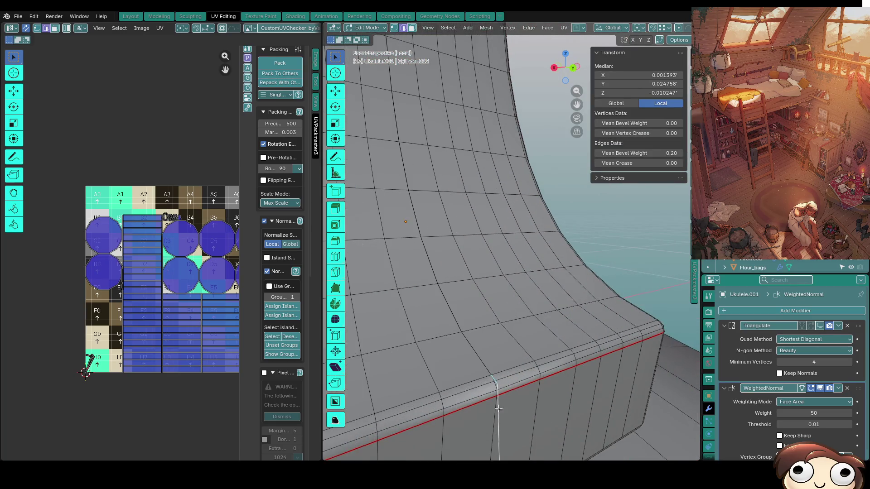
# Delete the stray extra edges on the curved neck heel and near the rim.
pyautogui.press('x')
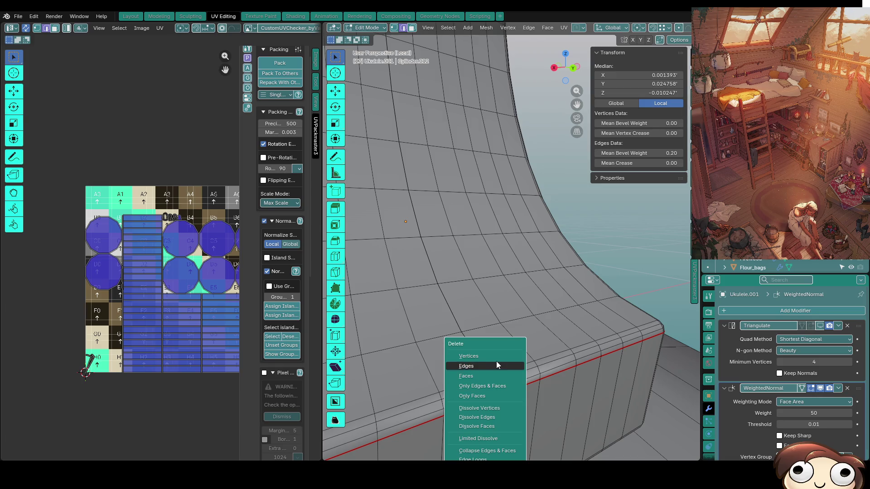
pyautogui.click(488, 369)
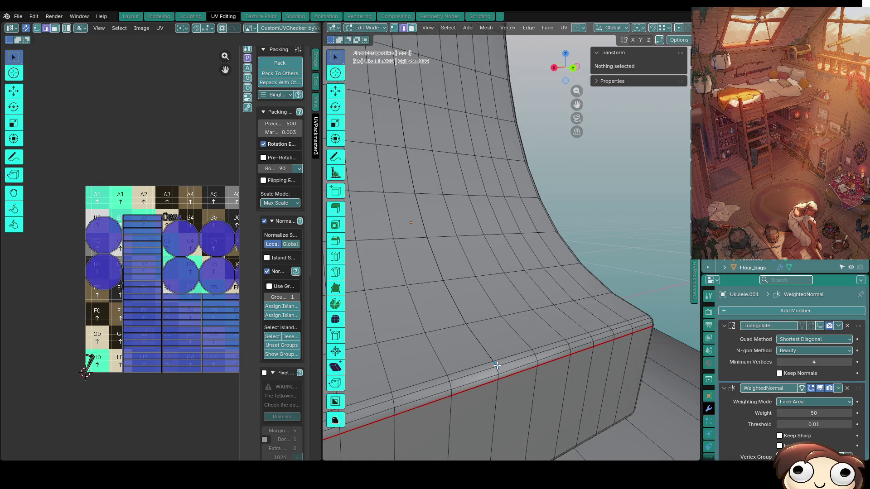
pyautogui.click(496, 365)
pyautogui.press('KP_Decimal')
pyautogui.press('x')
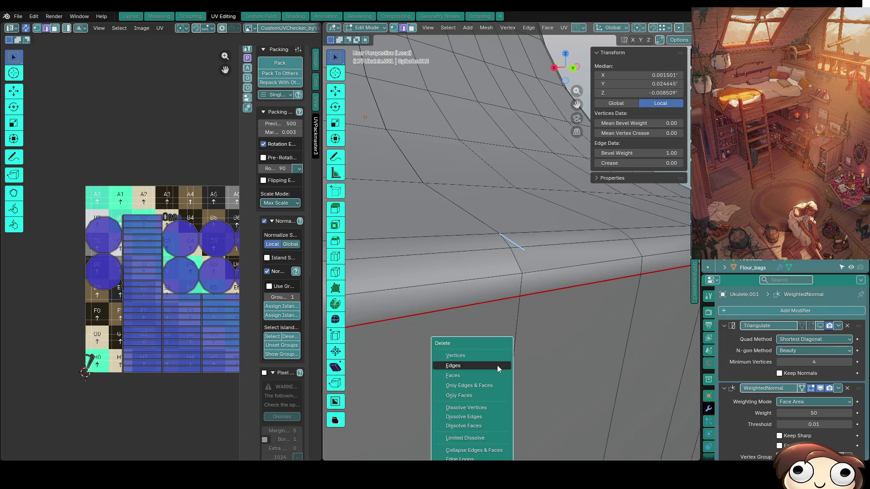
pyautogui.click(496, 365)
pyautogui.click(514, 244)
pyautogui.press('x')
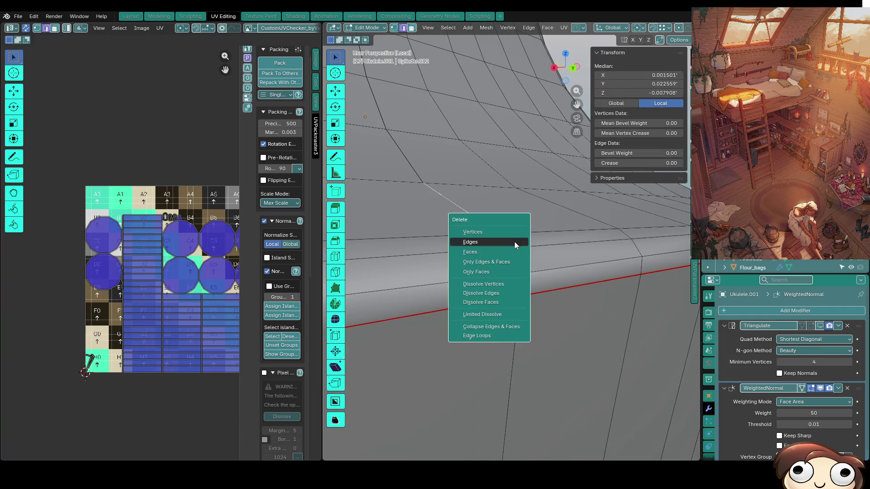
pyautogui.click(515, 241)
# Delete the full edge loop on the neck heel, then select a vertex at the neck base.
pyautogui.click(405, 170)
pyautogui.keyDown('alt'); pyautogui.click(405, 170); pyautogui.keyUp('alt')
pyautogui.moveTo(423, 183)
pyautogui.mouseDown(button='middle')
pyautogui.moveTo(491, 366)
pyautogui.moveTo(481, 288)
pyautogui.moveTo(524, 324)
pyautogui.moveTo(496, 306)
pyautogui.mouseUp(button='middle')
pyautogui.scroll(-4, 505, 303)
pyautogui.press('x')
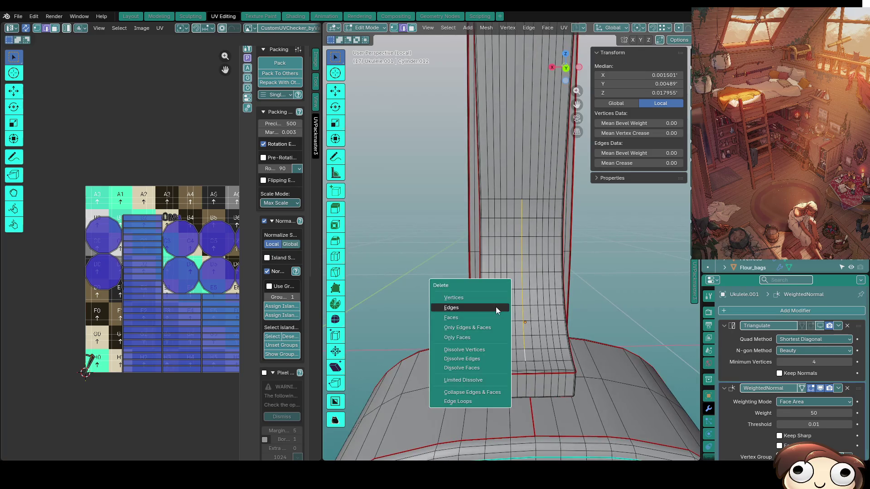
pyautogui.click(495, 306)
pyautogui.moveTo(609, 398); pyautogui.dragTo(449, 361, button='middle')
pyautogui.click(449, 361)
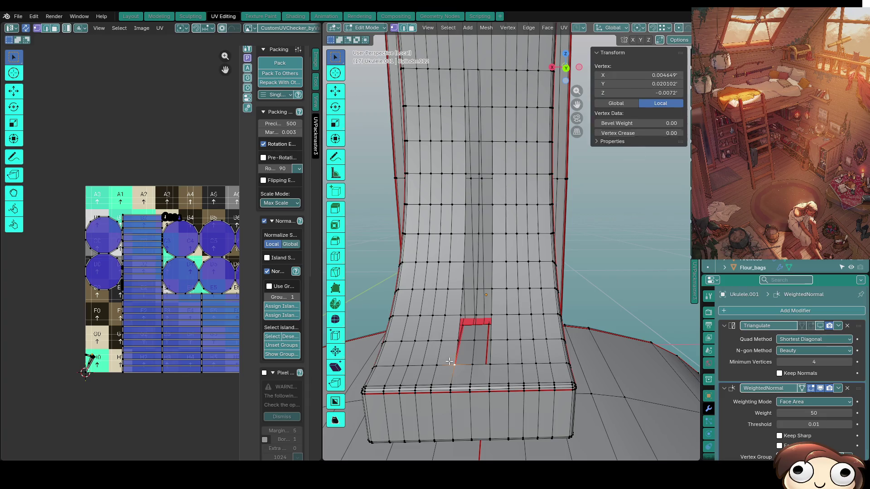
# Centre the view on the neck-base vertex and select a face left of the red seam.
pyautogui.press('KP_Decimal')
pyautogui.moveTo(465, 307); pyautogui.dragTo(431, 369, button='middle')
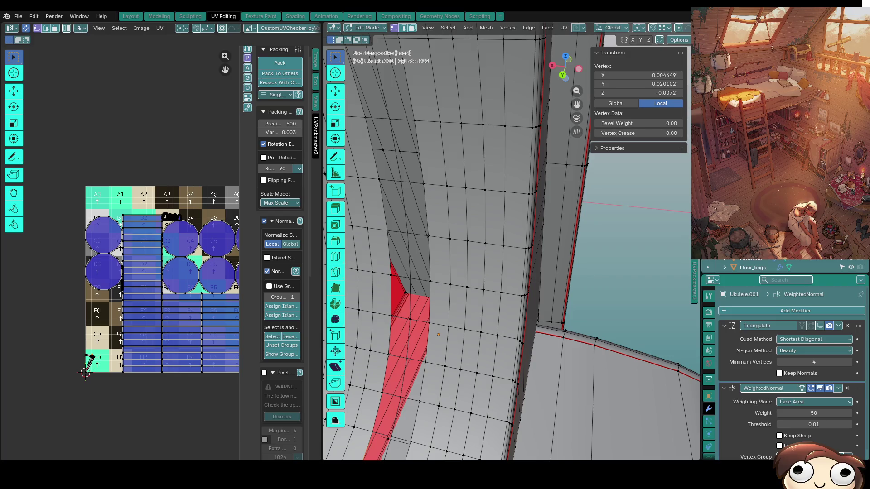
pyautogui.moveTo(480, 363); pyautogui.dragTo(503, 339, button='middle')
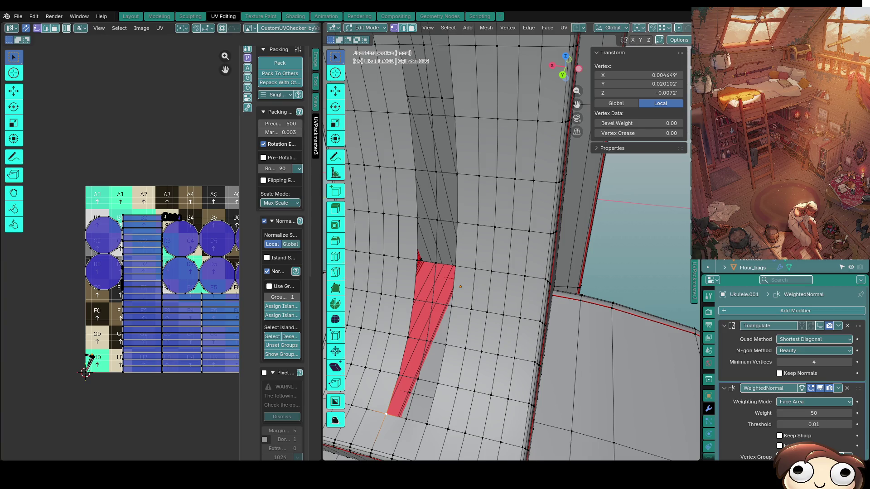
pyautogui.moveTo(417, 267); pyautogui.dragTo(432, 328, button='middle')
pyautogui.click(431, 331)
pyautogui.click(431, 330)
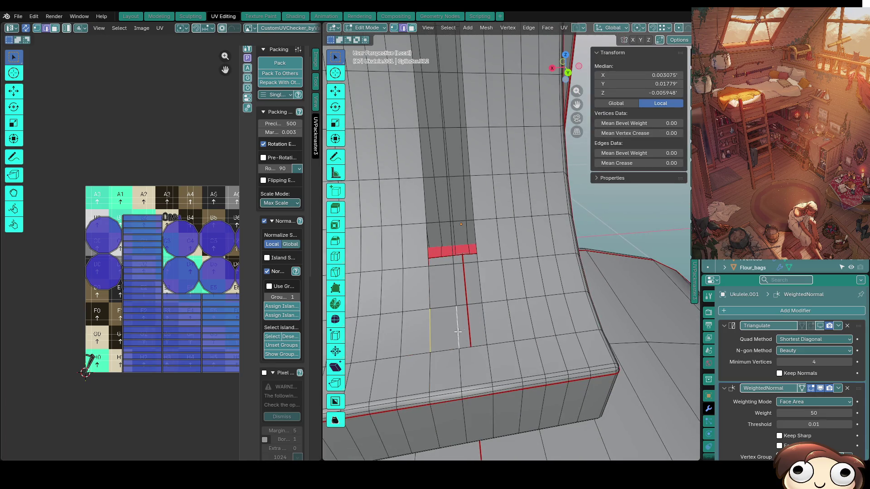
pyautogui.keyDown('shift'); pyautogui.click(458, 331); pyautogui.keyUp('shift')
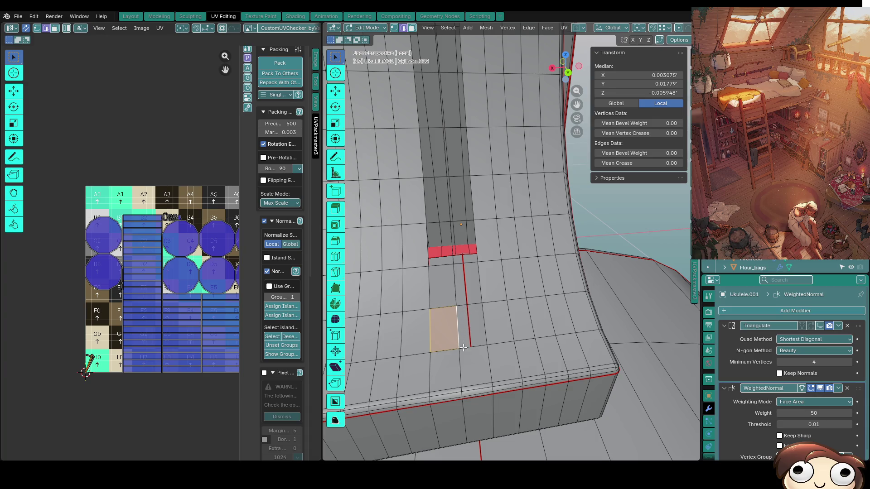
# Try edge, loop and vertex selections along the red strip's side, then return to face mode.
pyautogui.hotkey('shift', 'r')
pyautogui.click(471, 345)
pyautogui.keyDown('shift'); pyautogui.click(459, 337); pyautogui.keyUp('shift')
pyautogui.keyDown('alt'); pyautogui.keyDown('shift'); pyautogui.click(484, 325); pyautogui.keyUp('shift'); pyautogui.keyUp('alt')
pyautogui.press('1')
pyautogui.click(429, 311)
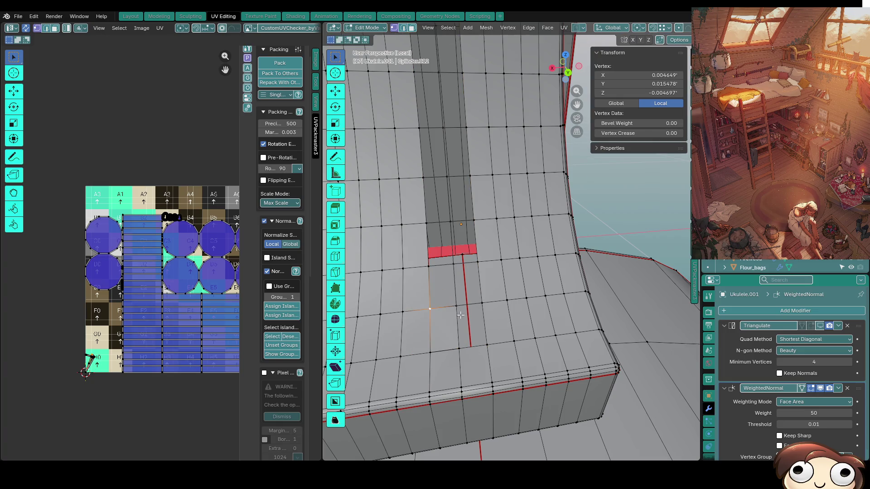
pyautogui.press('2')
# Select the quads below the red strip and one row higher, checking their vertical edges.
pyautogui.click(484, 324)
pyautogui.keyDown('shift'); pyautogui.click(472, 347); pyautogui.keyUp('shift')
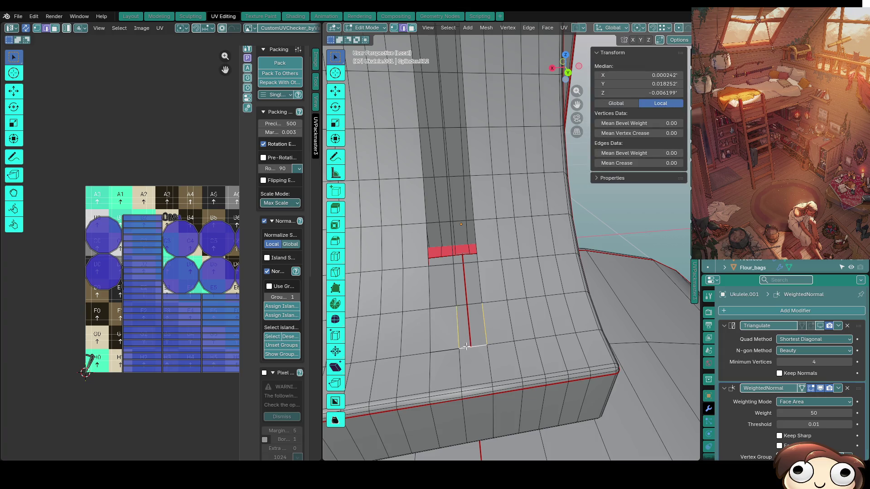
pyautogui.keyDown('shift'); pyautogui.click(459, 326); pyautogui.keyUp('shift')
pyautogui.keyDown('shift'); pyautogui.click(471, 302); pyautogui.keyUp('shift')
pyautogui.click(479, 290)
pyautogui.keyDown('shift'); pyautogui.click(468, 305); pyautogui.keyUp('shift')
pyautogui.keyDown('shift'); pyautogui.click(455, 283); pyautogui.keyUp('shift')
pyautogui.keyDown('shift'); pyautogui.click(468, 262); pyautogui.keyUp('shift')
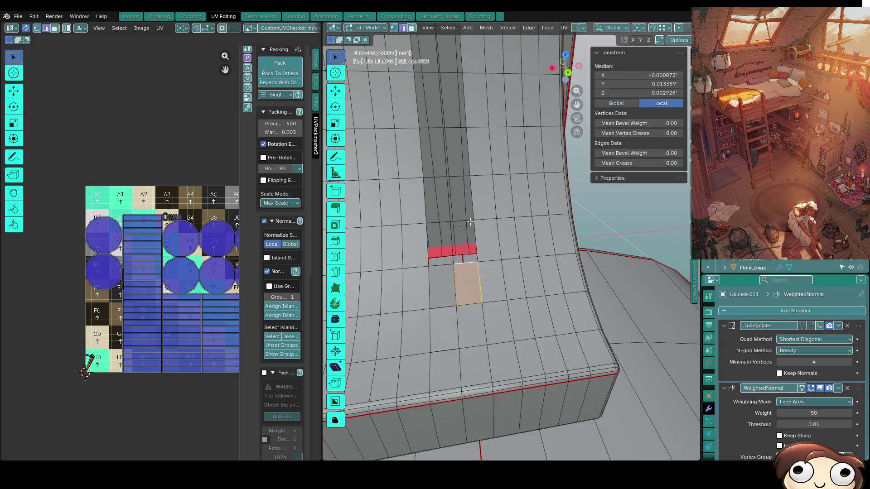
pyautogui.click(471, 262)
pyautogui.keyDown('shift'); pyautogui.click(468, 218); pyautogui.keyUp('shift')
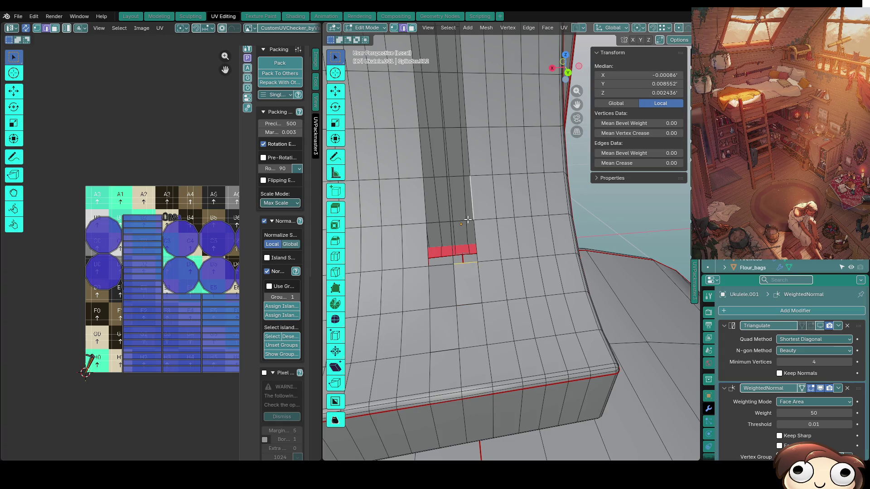
pyautogui.keyDown('shift'); pyautogui.click(464, 224); pyautogui.keyUp('shift')
# Inspect the gap from other angles, selecting faces and edges beside the red strip.
pyautogui.moveTo(461, 223); pyautogui.dragTo(521, 298, button='middle')
pyautogui.keyDown('shift'); pyautogui.click(522, 298); pyautogui.keyUp('shift')
pyautogui.moveTo(496, 327); pyautogui.dragTo(517, 311, button='middle')
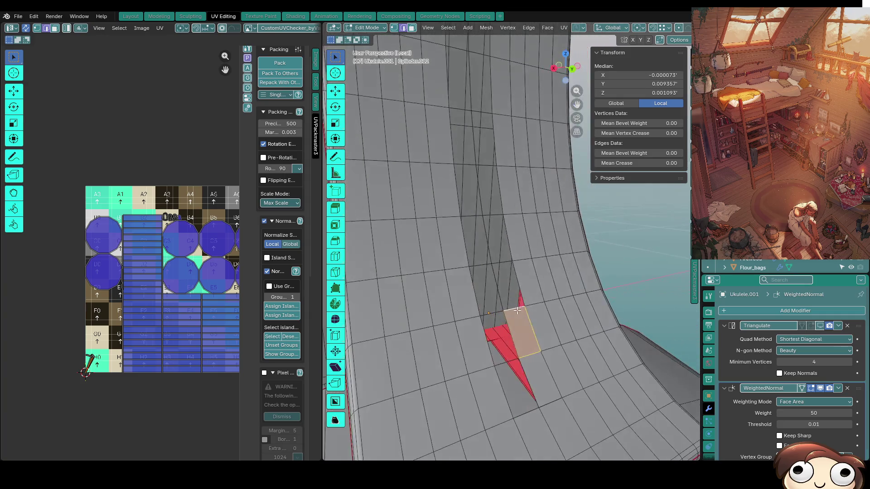
pyautogui.keyDown('shift'); pyautogui.click(518, 304); pyautogui.keyUp('shift')
pyautogui.keyDown('shift'); pyautogui.click(500, 267); pyautogui.keyUp('shift')
pyautogui.keyDown('shift'); pyautogui.click(500, 275); pyautogui.keyUp('shift')
pyautogui.click(526, 300)
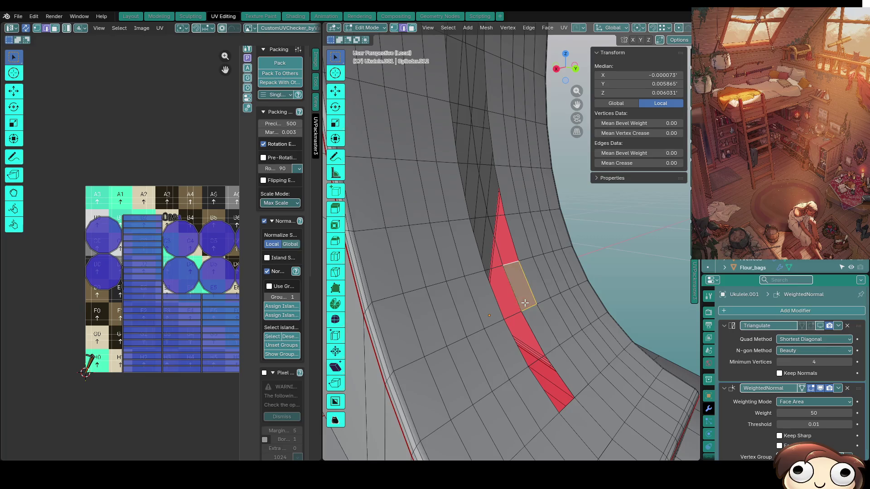
pyautogui.moveTo(526, 302); pyautogui.dragTo(531, 322, button='middle')
pyautogui.click(514, 342)
pyautogui.keyDown('shift'); pyautogui.click(501, 299); pyautogui.keyUp('shift')
# Select the gap's top edge together with its opposite edge for bridging.
pyautogui.moveTo(507, 294)
pyautogui.mouseDown(button='middle')
pyautogui.moveTo(471, 238)
pyautogui.moveTo(481, 236)
pyautogui.moveTo(471, 287)
pyautogui.moveTo(486, 327)
pyautogui.mouseUp(button='middle')
pyautogui.click(482, 236)
pyautogui.click(480, 330)
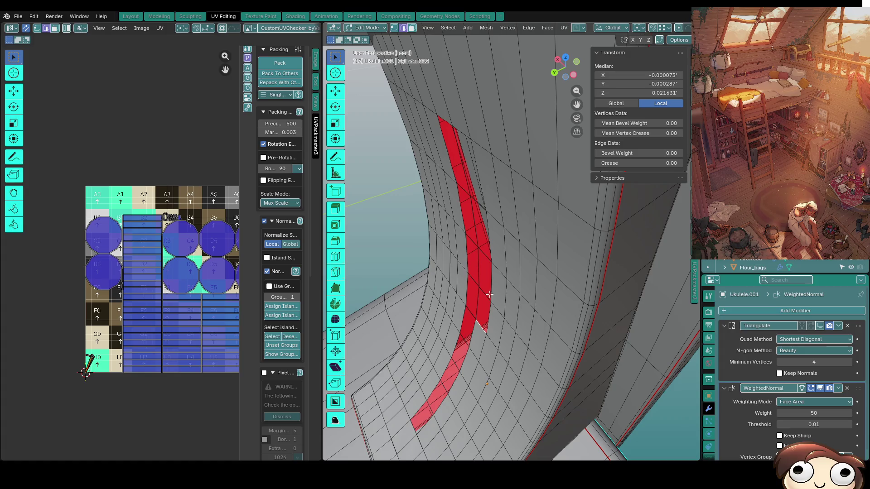
pyautogui.click(480, 305)
pyautogui.click(487, 263)
pyautogui.moveTo(487, 263)
pyautogui.mouseDown(button='middle')
pyautogui.moveTo(564, 248)
pyautogui.moveTo(604, 257)
pyautogui.moveTo(561, 281)
pyautogui.mouseUp(button='middle')
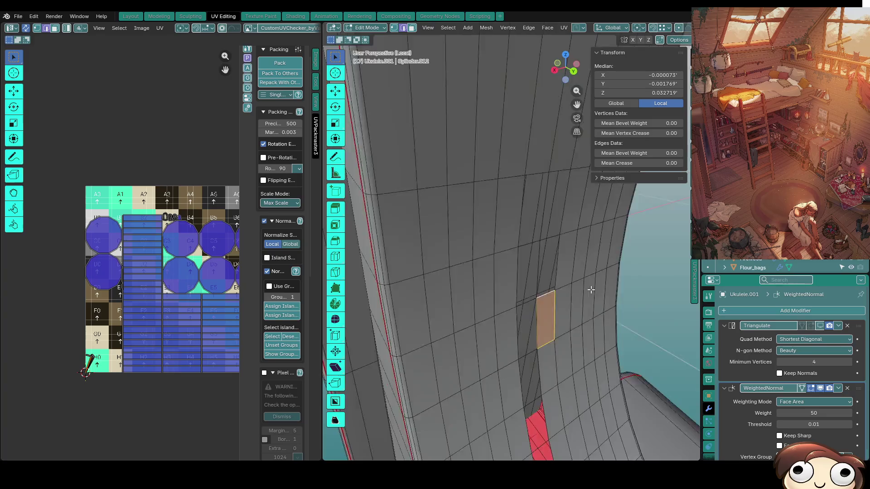
pyautogui.scroll(2, 562, 281)
pyautogui.click(552, 284)
pyautogui.keyDown('shift'); pyautogui.click(557, 222); pyautogui.keyUp('shift')
pyautogui.scroll(-3, 558, 230)
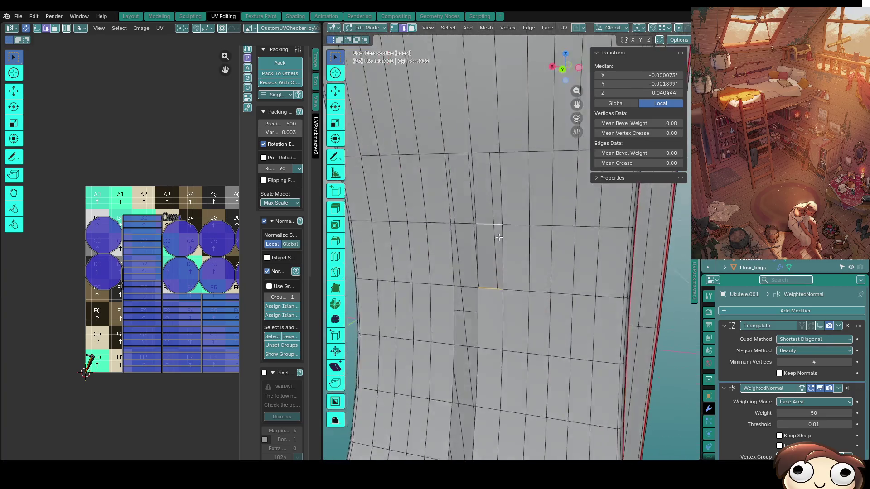
# Fill a face between the two selected gap edges and inspect the thin result.
pyautogui.press('f')
pyautogui.scroll(3, 595, 188)
pyautogui.moveTo(594, 188); pyautogui.dragTo(512, 283, button='middle')
pyautogui.click(513, 283)
pyautogui.keyDown('shift'); pyautogui.click(515, 231); pyautogui.keyUp('shift')
pyautogui.moveTo(515, 231)
pyautogui.mouseDown(button='middle')
pyautogui.moveTo(517, 254)
pyautogui.moveTo(500, 275)
pyautogui.moveTo(476, 278)
pyautogui.moveTo(473, 261)
pyautogui.mouseUp(button='middle')
pyautogui.click(500, 274)
pyautogui.keyDown('shift'); pyautogui.click(473, 272); pyautogui.keyUp('shift')
pyautogui.click(467, 251)
pyautogui.click(466, 245)
# Select the remaining hole's bordering edges and fill them with a face.
pyautogui.moveTo(552, 321); pyautogui.dragTo(545, 293, button='middle')
pyautogui.keyDown('shift'); pyautogui.click(488, 244); pyautogui.keyUp('shift')
pyautogui.moveTo(485, 308)
pyautogui.mouseDown(button='middle')
pyautogui.moveTo(483, 322)
pyautogui.moveTo(552, 320)
pyautogui.moveTo(517, 303)
pyautogui.mouseUp(button='middle')
pyautogui.keyDown('shift'); pyautogui.click(482, 333); pyautogui.keyUp('shift')
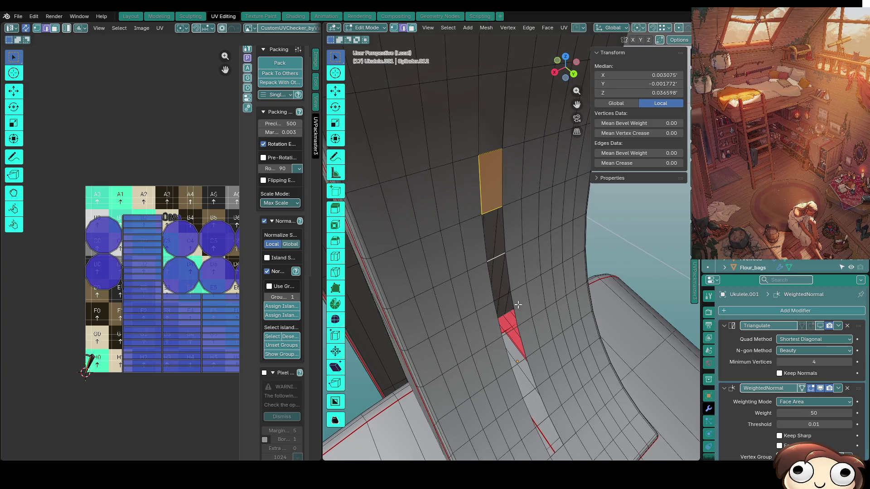
pyautogui.click(495, 258)
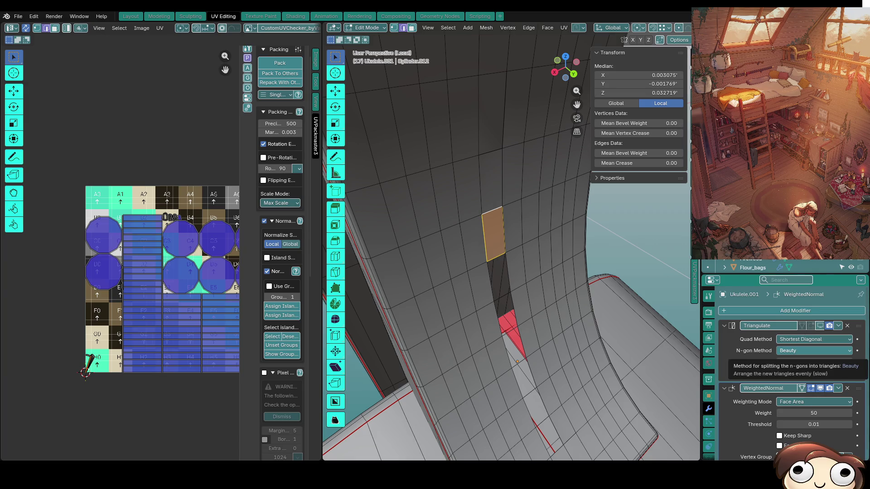
pyautogui.click(502, 302)
pyautogui.click(500, 292)
pyautogui.keyDown('shift'); pyautogui.click(502, 288); pyautogui.keyUp('shift')
pyautogui.press('f')
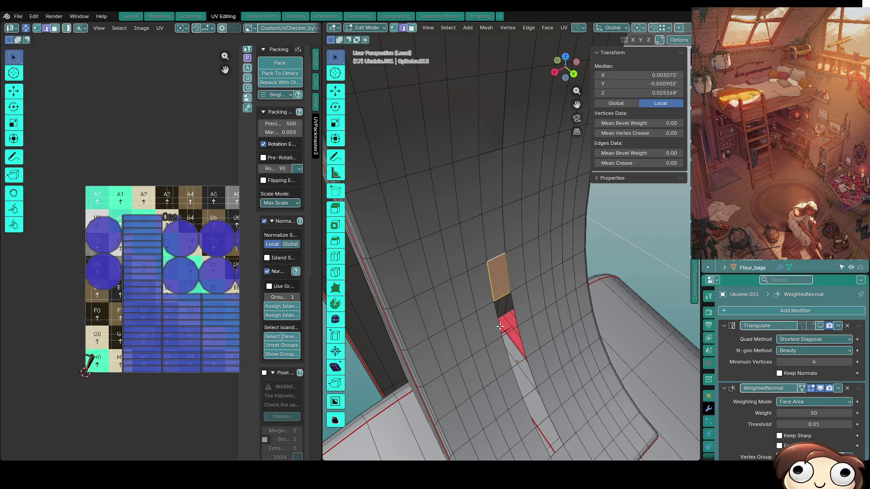
# Compare fills by undoing and refilling the face across the gap, then restore the edits.
pyautogui.hotkey('ctrl', 'z')
pyautogui.moveTo(499, 293); pyautogui.dragTo(487, 282, button='middle')
pyautogui.click(487, 282)
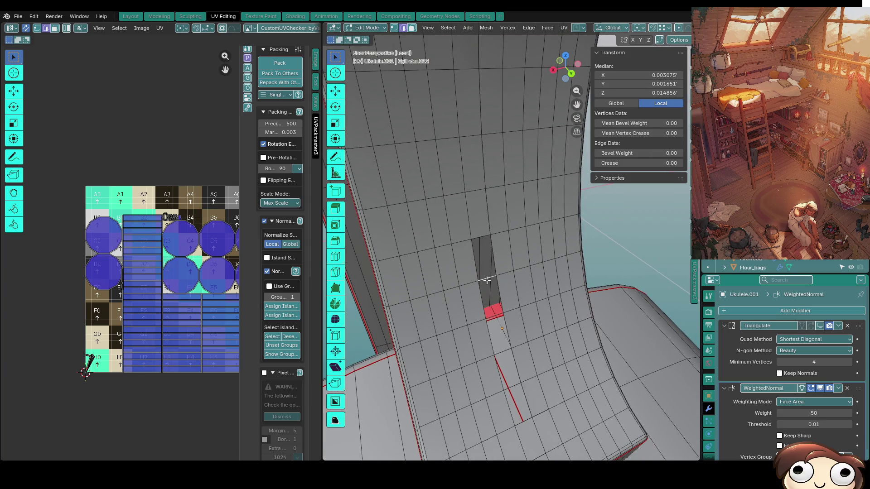
pyautogui.keyDown('shift'); pyautogui.click(480, 235); pyautogui.keyUp('shift')
pyautogui.press('f')
pyautogui.hotkey('ctrl', 'z')
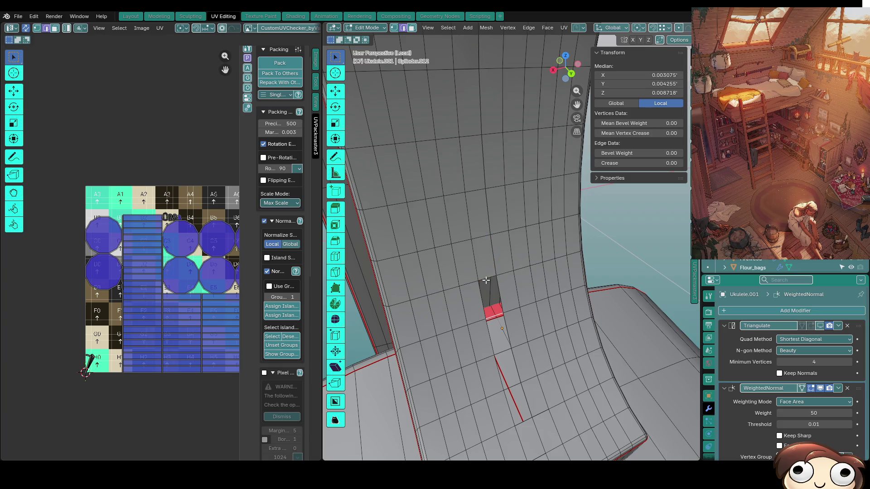
pyautogui.moveTo(488, 283); pyautogui.dragTo(485, 278, button='middle')
pyautogui.press('f')
pyautogui.hotkey('ctrl', 'z')
pyautogui.hotkey('ctrl', 'z')
pyautogui.hotkey('ctrl', 'z')
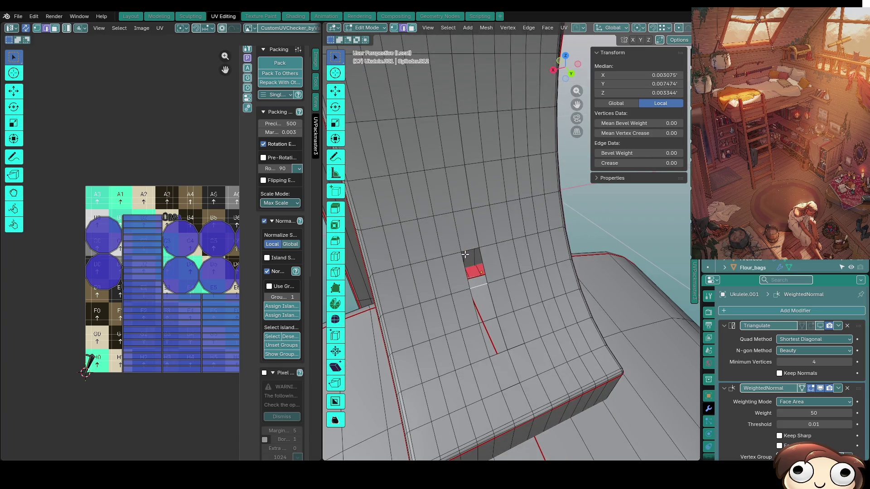
pyautogui.hotkey('ctrl', 'shift', 'z')
pyautogui.hotkey('ctrl', 'shift', 'z')
pyautogui.hotkey('ctrl', 'shift', 'z')
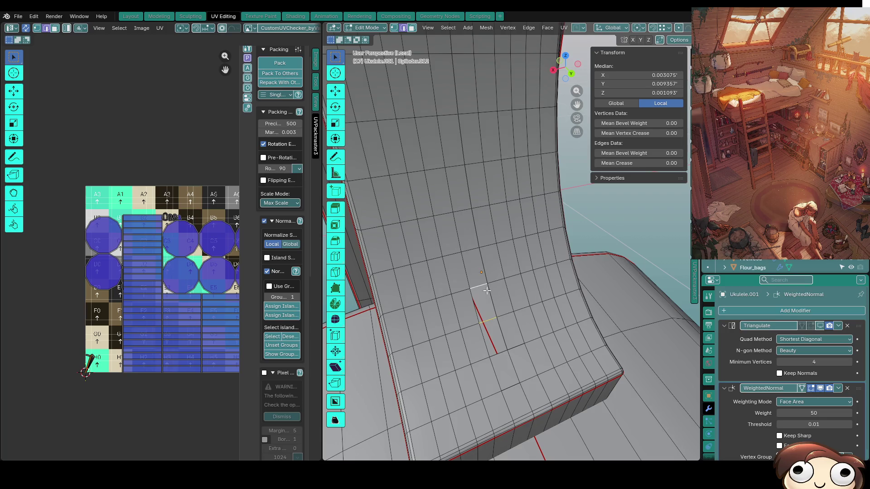
pyautogui.moveTo(486, 321)
pyautogui.mouseDown(button='middle')
pyautogui.moveTo(543, 296)
pyautogui.moveTo(479, 344)
pyautogui.mouseUp(button='middle')
pyautogui.scroll(5, 543, 296)
# Select the red hole's three boundary edges and fill it with a new face.
pyautogui.click(465, 363)
pyautogui.keyDown('alt'); pyautogui.click(464, 362); pyautogui.keyUp('alt')
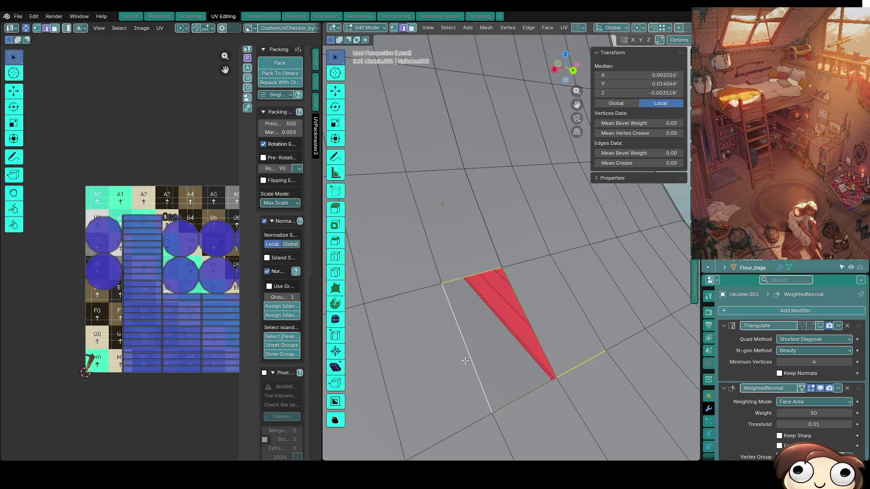
pyautogui.click(524, 342)
pyautogui.keyDown('alt'); pyautogui.click(541, 349); pyautogui.keyUp('alt')
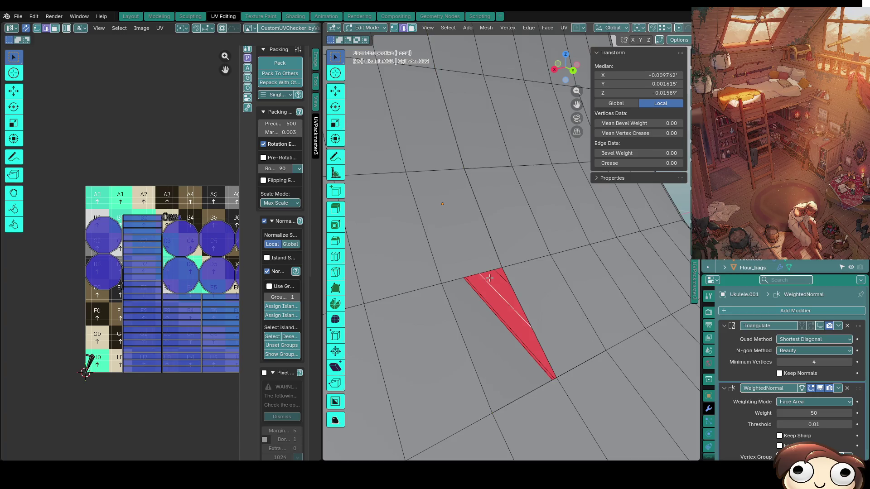
pyautogui.hotkey('alt', 'a')
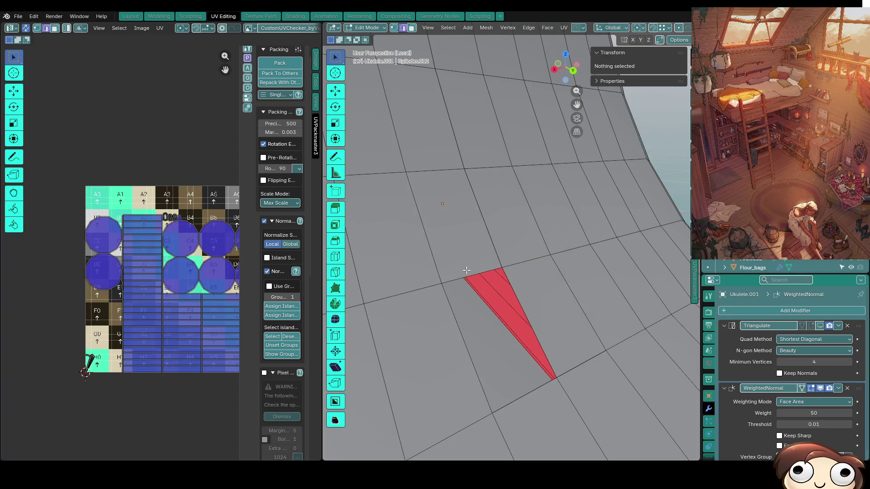
pyautogui.click(467, 270)
pyautogui.keyDown('shift'); pyautogui.click(463, 339); pyautogui.keyUp('shift')
pyautogui.keyDown('shift'); pyautogui.click(528, 322); pyautogui.keyUp('shift')
pyautogui.press('f')
# Select the entire mesh and merge vertices by distance.
pyautogui.hotkey('alt', 'a')
pyautogui.click(527, 360)
pyautogui.press('g')
pyautogui.press('Escape')
pyautogui.moveTo(524, 341); pyautogui.dragTo(563, 383, button='middle')
pyautogui.press('a')
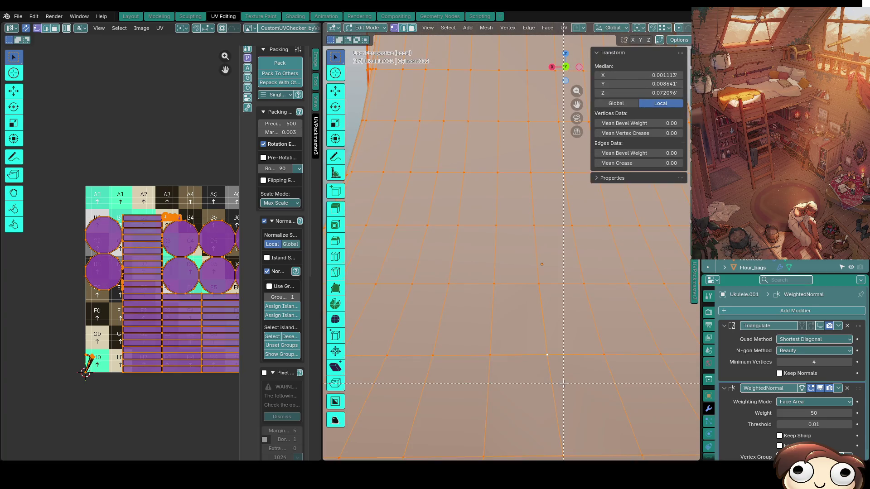
pyautogui.press('m')
pyautogui.click(562, 384)
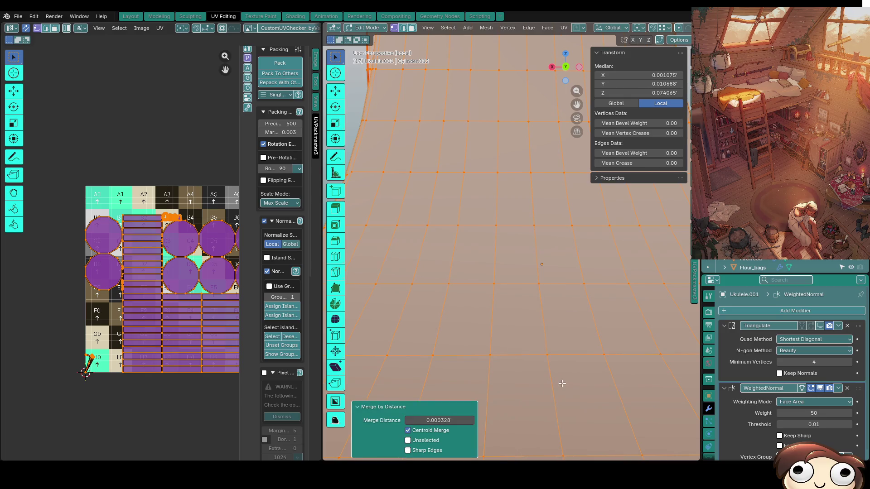
# Run Merge by Distance again on the ukulele, then undo it.
pyautogui.scroll(-5, 548, 340)
pyautogui.moveTo(548, 340)
pyautogui.mouseDown(button='middle')
pyautogui.moveTo(560, 308)
pyautogui.moveTo(524, 359)
pyautogui.moveTo(562, 248)
pyautogui.moveTo(490, 309)
pyautogui.moveTo(530, 310)
pyautogui.moveTo(551, 345)
pyautogui.mouseUp(button='middle')
pyautogui.press('m')
pyautogui.click(561, 307)
pyautogui.hotkey('ctrl', 'z')
# Merge duplicate vertices on the linked neck faces by distance and return to Object Mode.
pyautogui.press('3')
pyautogui.hotkey('alt', 'a')
pyautogui.press('l')
pyautogui.press('n')
pyautogui.scroll(5, 550, 345)
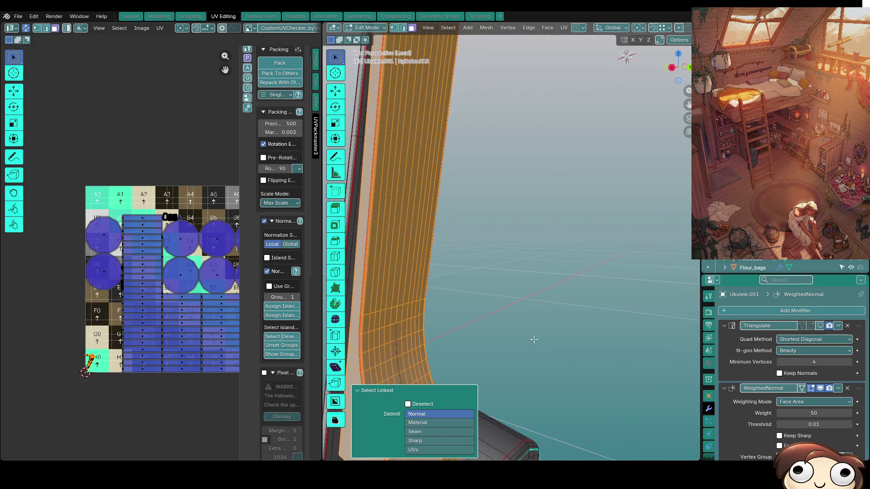
pyautogui.press('m')
pyautogui.click(531, 339)
pyautogui.hotkey('alt', 'a')
pyautogui.moveTo(532, 339); pyautogui.dragTo(498, 345, button='middle')
pyautogui.press('Tab')
# Switch to solid shading, exit Local View, and enter Edit Mode on the ukulele neck.
pyautogui.press('z')
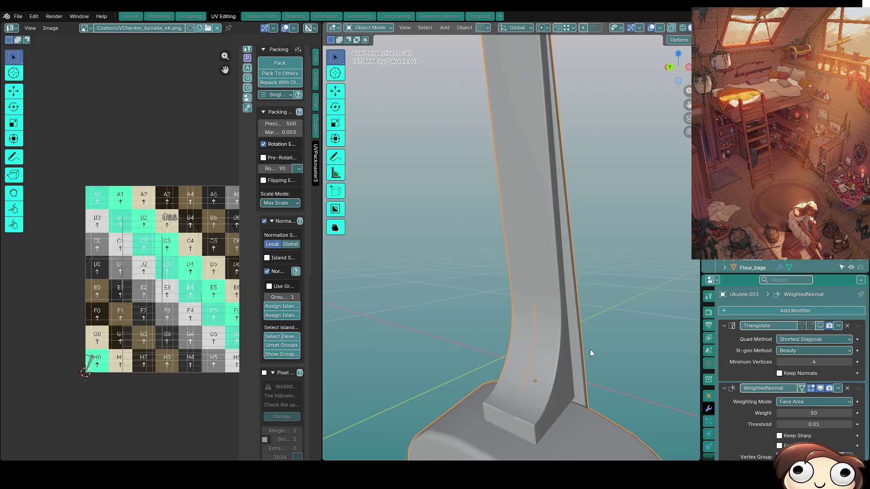
pyautogui.click(590, 349)
pyautogui.press('KP_Divide')
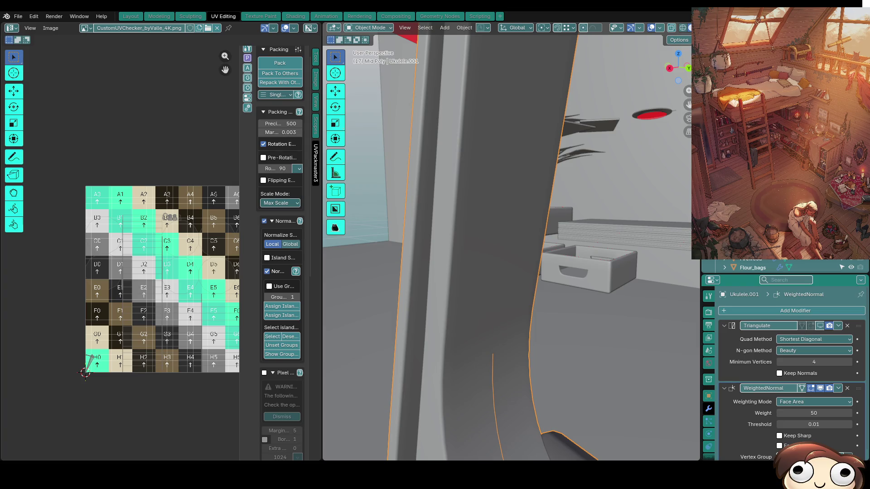
pyautogui.moveTo(502, 209)
pyautogui.mouseDown(button='middle')
pyautogui.moveTo(559, 333)
pyautogui.moveTo(573, 289)
pyautogui.mouseUp(button='middle')
pyautogui.press('Tab')
# Frame the neck heel and nudge a vertical edge into place.
pyautogui.press('1')
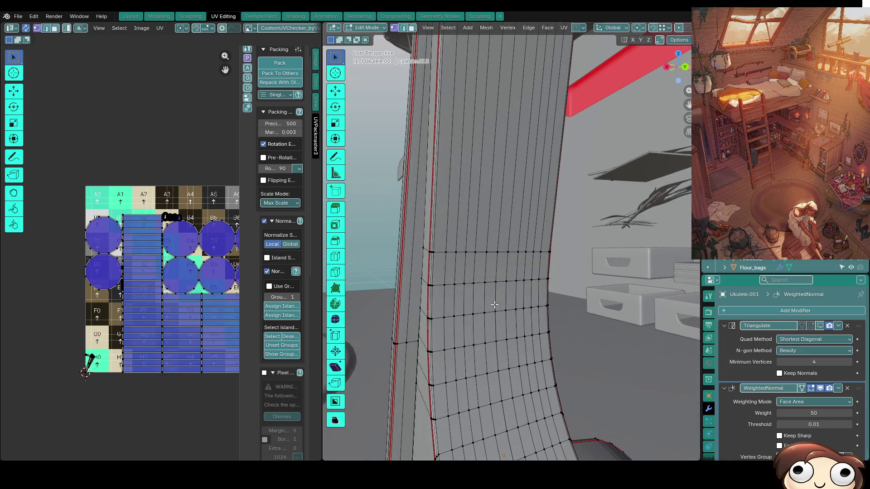
pyautogui.press('KP_Decimal')
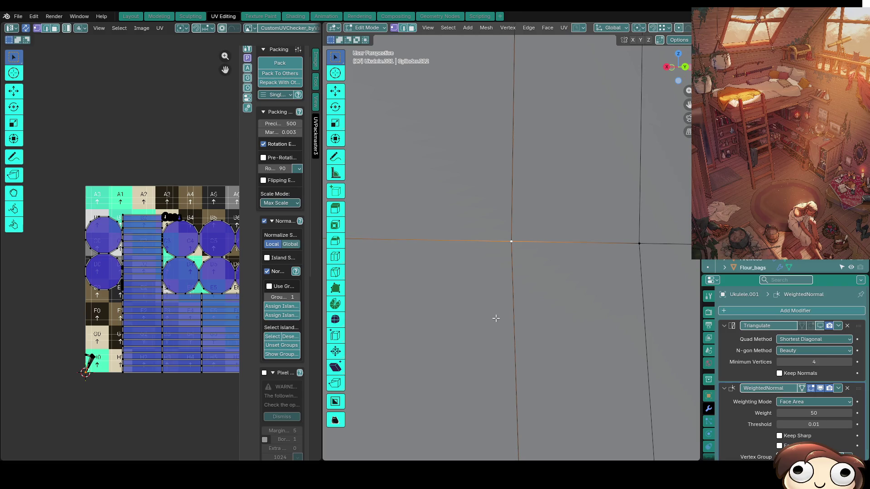
pyautogui.scroll(-3, 494, 298)
pyautogui.press('2')
pyautogui.click(511, 287)
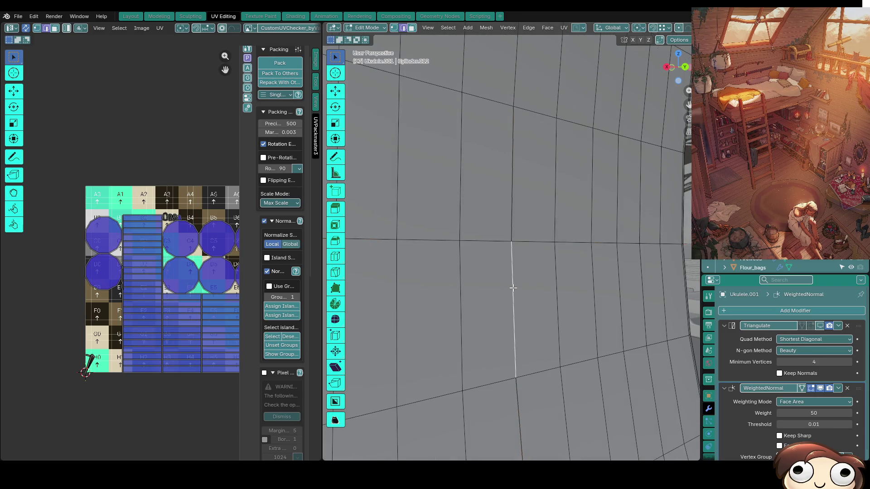
pyautogui.press('g')
pyautogui.click(535, 280)
# Select the surplus edge loop on the neck's curved inner side and test dissolving it.
pyautogui.moveTo(539, 278); pyautogui.dragTo(542, 298, button='middle')
pyautogui.keyDown('alt'); pyautogui.click(525, 393); pyautogui.keyUp('alt')
pyautogui.moveTo(524, 379)
pyautogui.mouseDown(button='middle')
pyautogui.moveTo(525, 320)
pyautogui.moveTo(557, 321)
pyautogui.mouseUp(button='middle')
pyautogui.hotkey('ctrl', 'x')
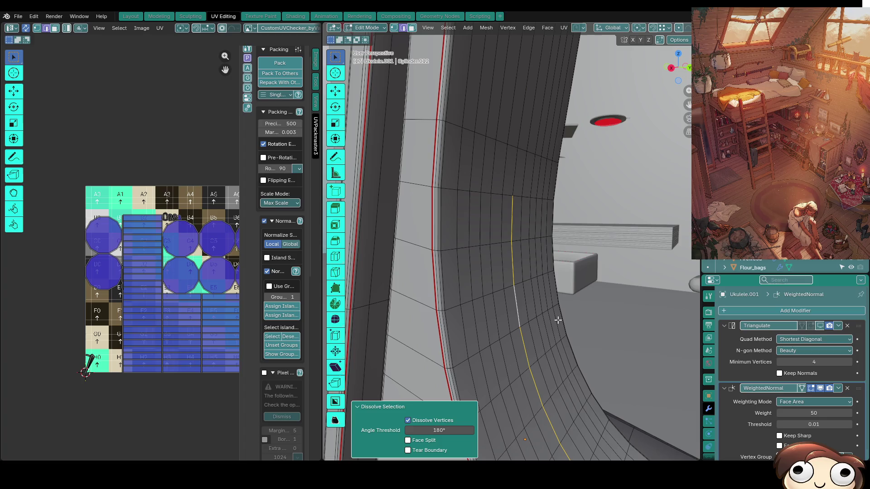
pyautogui.hotkey('ctrl', 'z')
pyautogui.hotkey('ctrl', 'shift', 'z')
pyautogui.moveTo(554, 316); pyautogui.dragTo(491, 313, button='middle')
pyautogui.hotkey('ctrl', 'z')
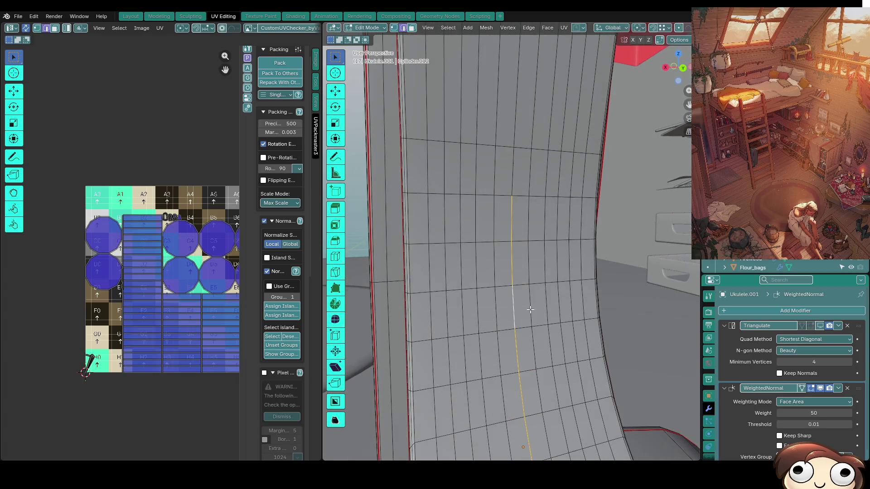
pyautogui.moveTo(515, 207); pyautogui.dragTo(585, 213, button='middle')
pyautogui.press('`')
pyautogui.press('Escape')
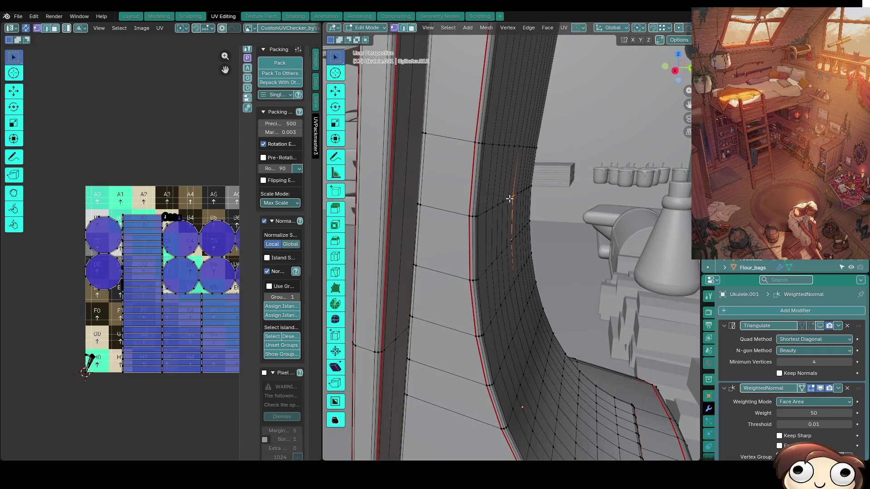
# Tidy the inner wall by moving its vertices into cleaner positions.
pyautogui.press('KP_Decimal')
pyautogui.scroll(-5, 485, 240)
pyautogui.moveTo(574, 327); pyautogui.dragTo(537, 294, button='middle')
pyautogui.press('g')
pyautogui.click(519, 216)
pyautogui.moveTo(501, 223); pyautogui.dragTo(493, 256, button='middle')
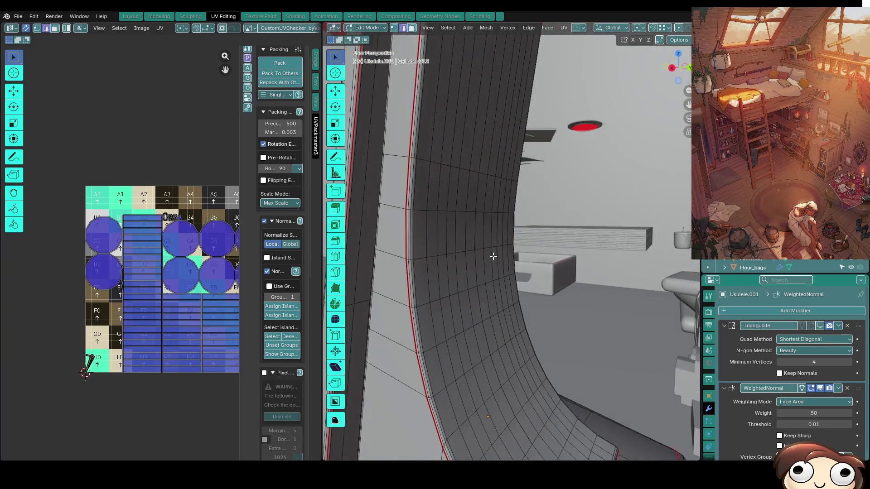
pyautogui.press('g')
pyautogui.click(491, 263)
pyautogui.press('g')
pyautogui.click(513, 281)
# Dissolve the remaining edge loop on the curved side, then select the loop down the heel.
pyautogui.scroll(10, 511, 299)
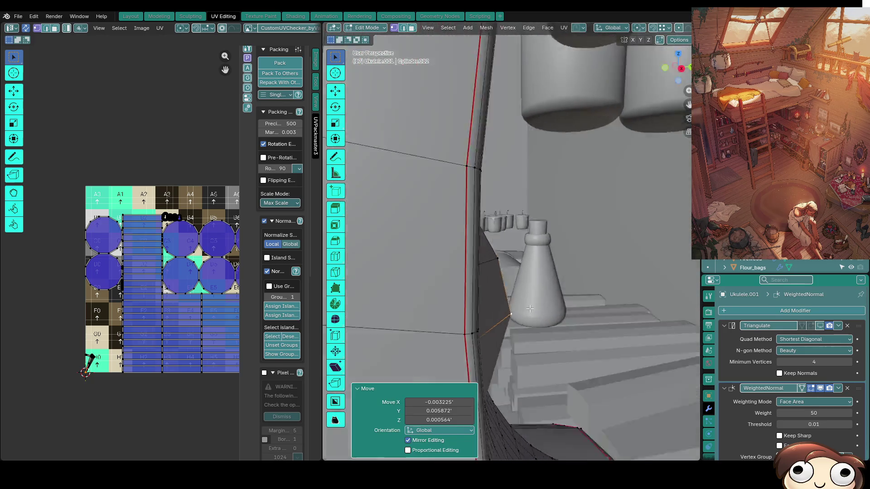
pyautogui.scroll(-5, 510, 316)
pyautogui.scroll(6, 521, 317)
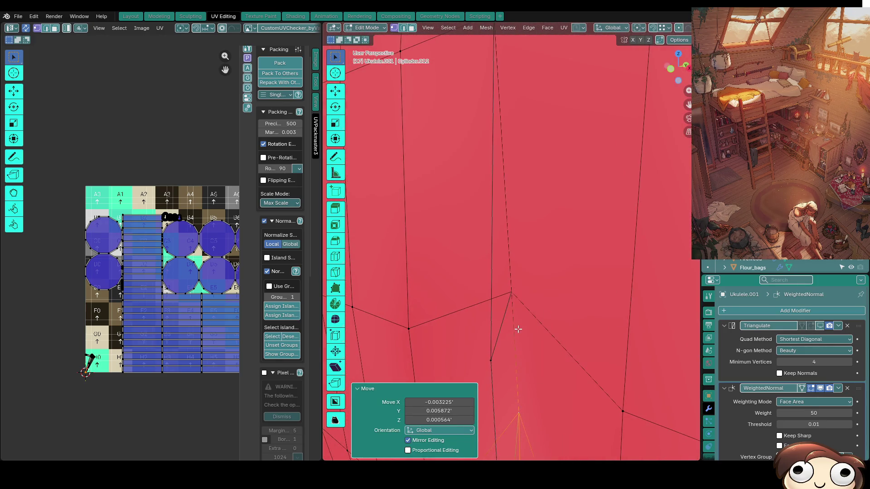
pyautogui.click(492, 331)
pyautogui.moveTo(491, 331)
pyautogui.mouseDown(button='middle')
pyautogui.moveTo(520, 334)
pyautogui.moveTo(509, 349)
pyautogui.moveTo(548, 344)
pyautogui.moveTo(430, 340)
pyautogui.moveTo(480, 327)
pyautogui.mouseUp(button='middle')
pyautogui.keyDown('alt'); pyautogui.click(429, 336); pyautogui.keyUp('alt')
pyautogui.hotkey('ctrl', 'x')
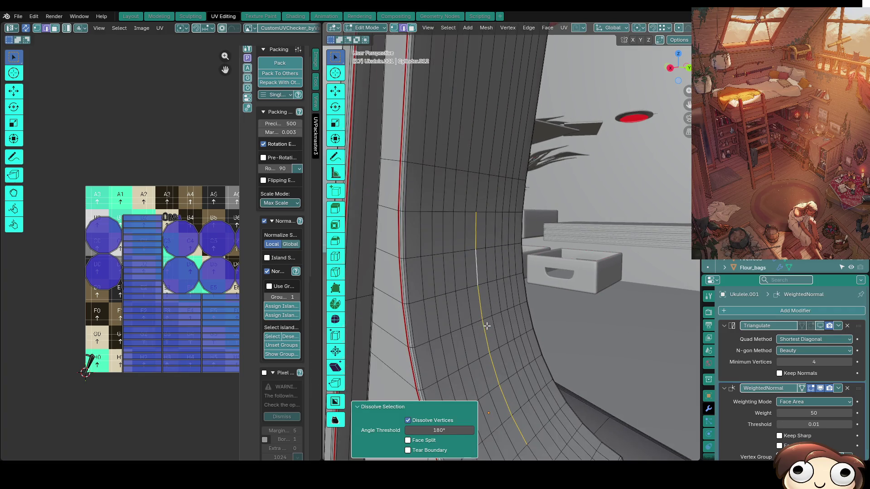
pyautogui.press('x')
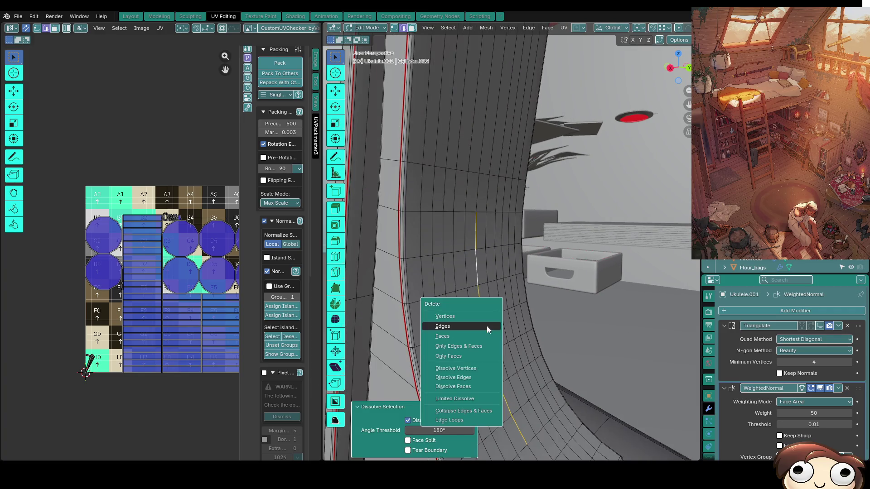
pyautogui.click(494, 325)
pyautogui.keyDown('alt'); pyautogui.click(480, 303); pyautogui.keyUp('alt')
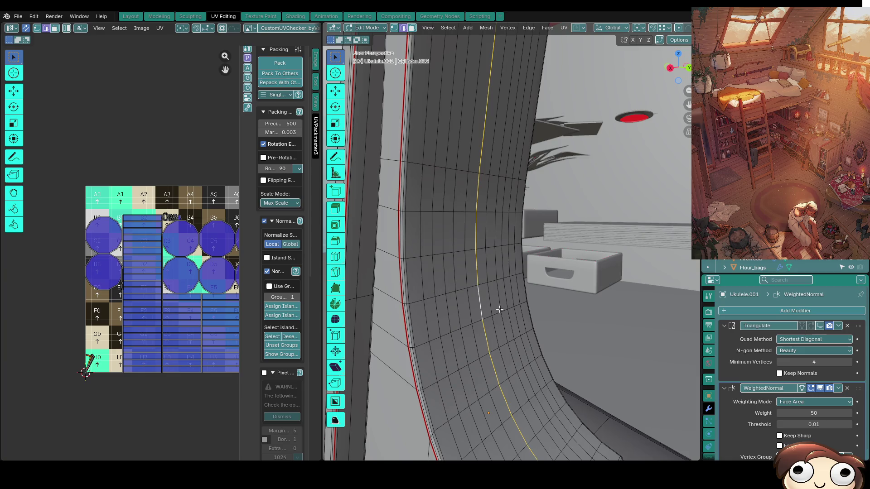
pyautogui.scroll(-5, 472, 243)
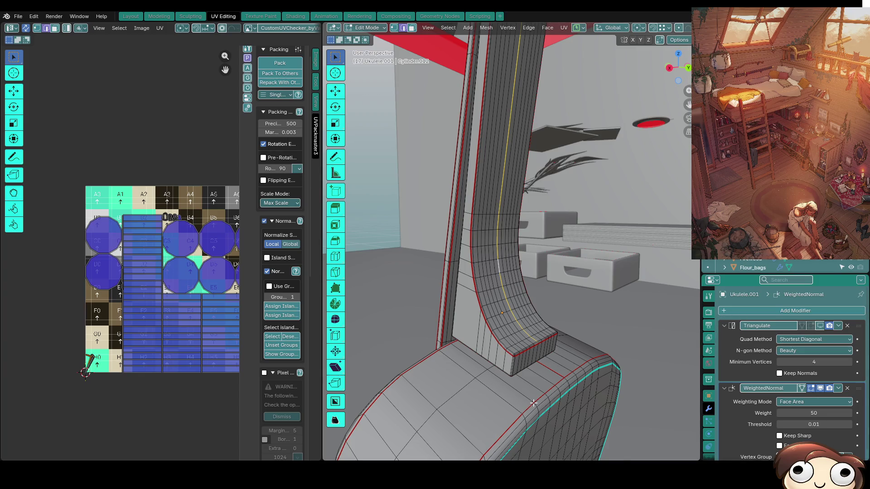
pyautogui.moveTo(534, 403); pyautogui.dragTo(516, 393, button='middle')
pyautogui.scroll(1, 531, 306)
pyautogui.scroll(3, 586, 307)
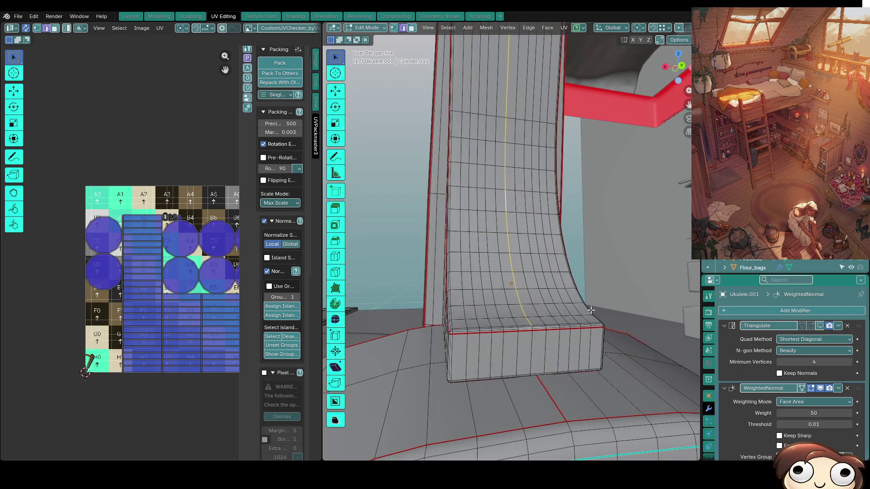
pyautogui.moveTo(433, 379)
pyautogui.mouseDown(button='middle')
pyautogui.moveTo(582, 361)
pyautogui.moveTo(549, 365)
pyautogui.moveTo(534, 324)
pyautogui.moveTo(518, 352)
pyautogui.moveTo(521, 408)
pyautogui.mouseUp(button='middle')
pyautogui.moveTo(510, 365); pyautogui.dragTo(534, 356, button='middle')
pyautogui.press('1')
pyautogui.click(516, 349)
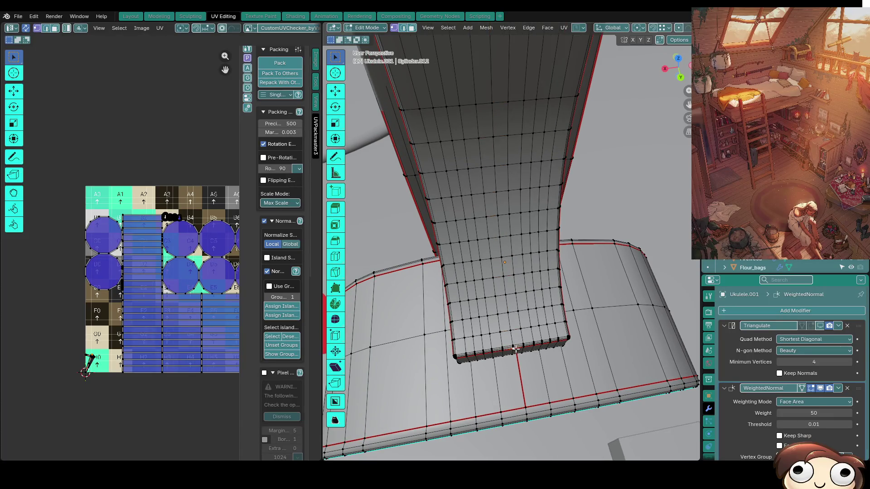
pyautogui.scroll(10, 516, 348)
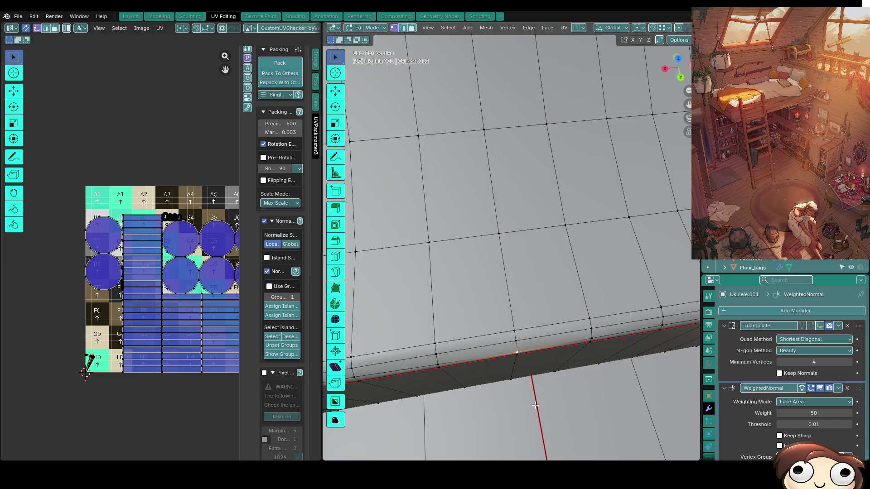
pyautogui.scroll(-3, 535, 405)
pyautogui.moveTo(535, 405)
pyautogui.mouseDown(button='middle')
pyautogui.moveTo(619, 312)
pyautogui.moveTo(608, 315)
pyautogui.mouseUp(button='middle')
pyautogui.press('KP_7')
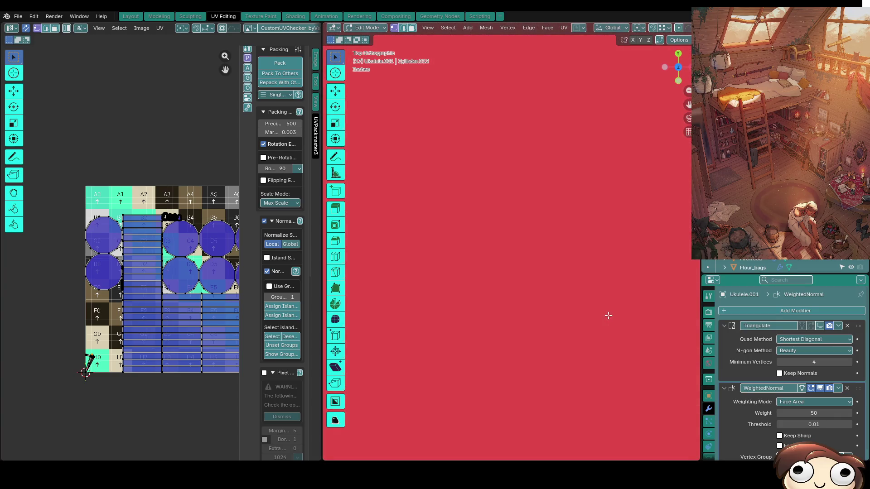
pyautogui.moveTo(547, 363)
pyautogui.mouseDown(button='middle')
pyautogui.moveTo(471, 292)
pyautogui.moveTo(481, 265)
pyautogui.moveTo(556, 341)
pyautogui.moveTo(530, 311)
pyautogui.moveTo(599, 267)
pyautogui.moveTo(540, 289)
pyautogui.moveTo(490, 282)
pyautogui.moveTo(493, 290)
pyautogui.moveTo(519, 288)
pyautogui.moveTo(573, 332)
pyautogui.mouseUp(button='middle')
pyautogui.scroll(5, 481, 265)
pyautogui.click(573, 333)
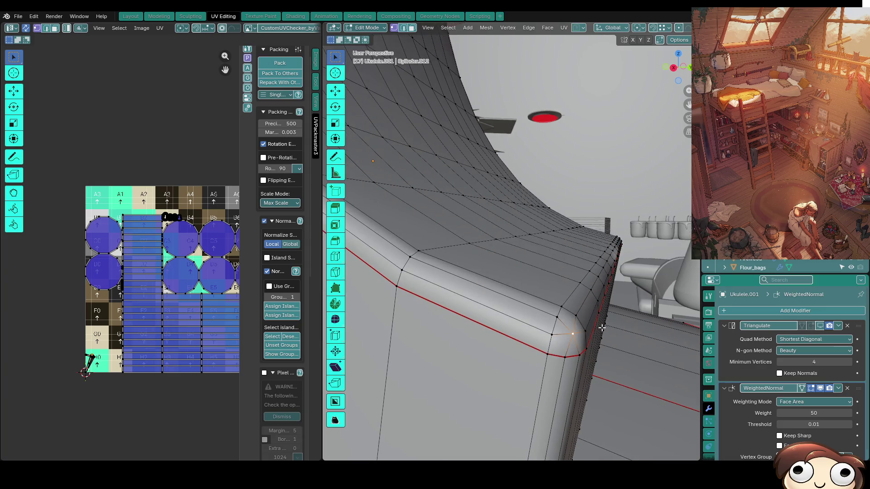
# Slide a vertex on the curved corner's upper edge along the Y axis.
pyautogui.moveTo(670, 307); pyautogui.dragTo(561, 289, button='middle')
pyautogui.click(486, 260)
pyautogui.moveTo(486, 260)
pyautogui.mouseDown(button='middle')
pyautogui.moveTo(563, 271)
pyautogui.moveTo(553, 250)
pyautogui.moveTo(537, 248)
pyautogui.moveTo(532, 206)
pyautogui.mouseUp(button='middle')
pyautogui.press('g')
pyautogui.press('y')
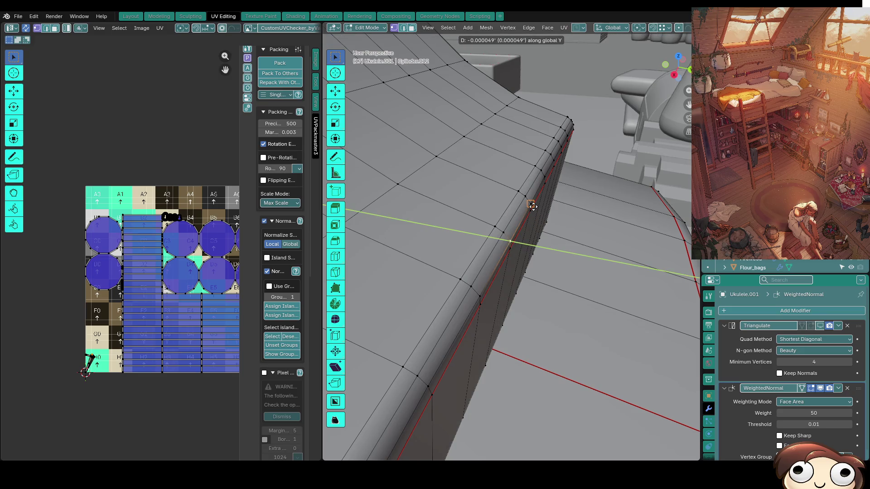
pyautogui.click(532, 207)
# Select the strip of similar side faces, then the edges along the red seam.
pyautogui.moveTo(516, 243)
pyautogui.mouseDown(button='middle')
pyautogui.moveTo(519, 228)
pyautogui.moveTo(500, 245)
pyautogui.mouseUp(button='middle')
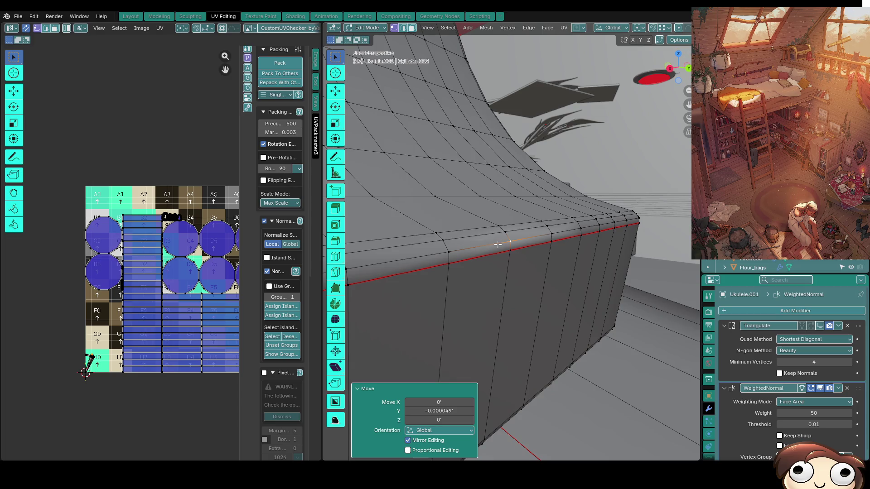
pyautogui.press('3')
pyautogui.click(497, 247)
pyautogui.hotkey('shift', 'g')
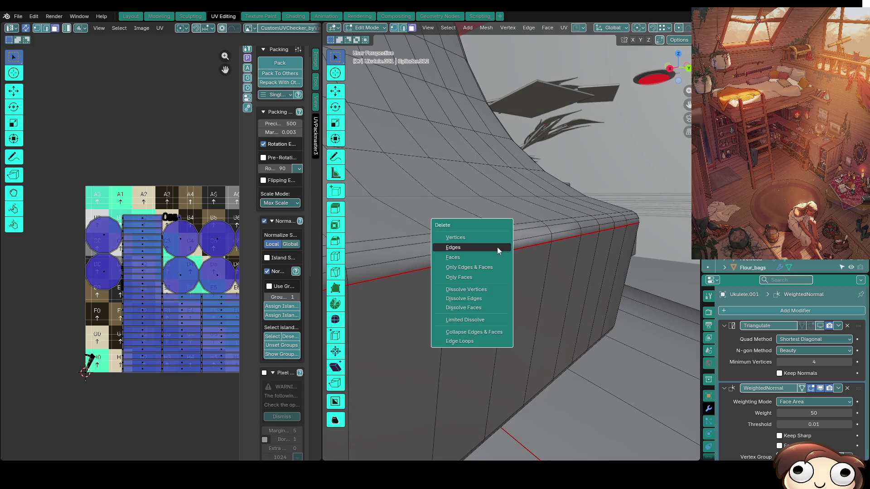
pyautogui.click(484, 254)
pyautogui.press('2')
pyautogui.moveTo(495, 251); pyautogui.dragTo(517, 252, button='middle')
pyautogui.keyDown('alt'); pyautogui.click(517, 252); pyautogui.keyUp('alt')
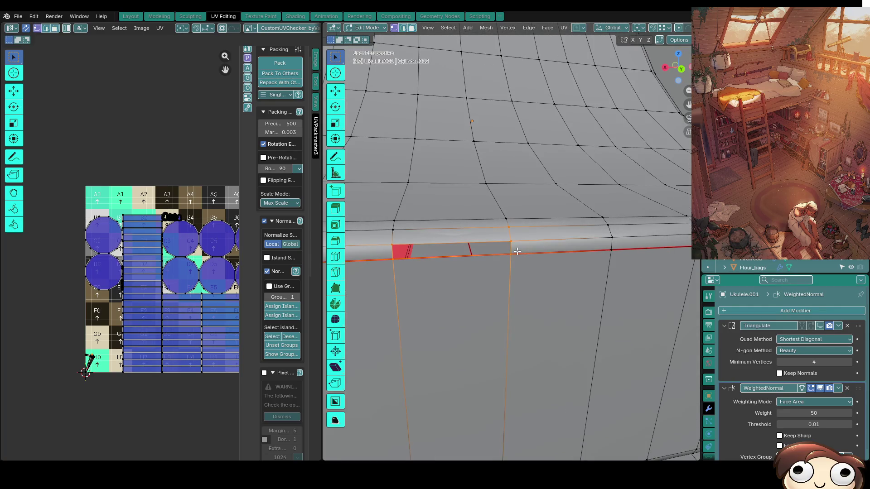
pyautogui.click(475, 256)
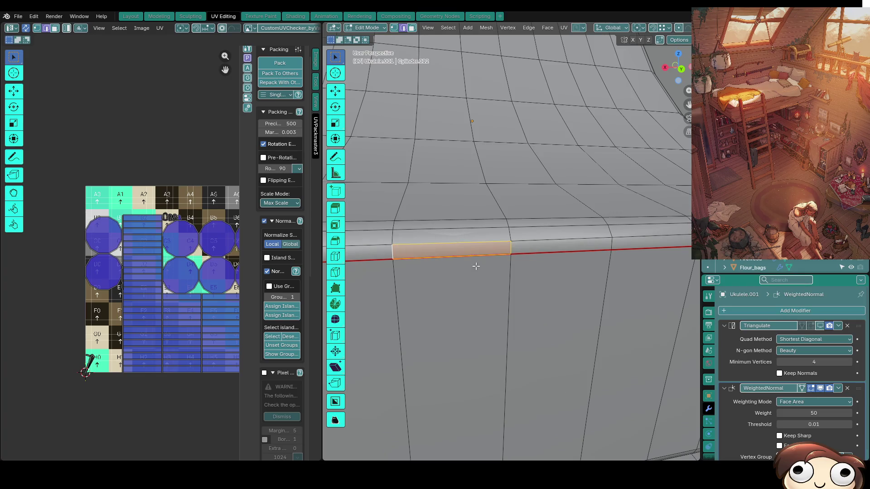
# In X-ray, nudge a seam vertex by 0.000364, 0.002839, -0.001036 on X, Y, Z.
pyautogui.press('1')
pyautogui.click(532, 240)
pyautogui.moveTo(532, 240)
pyautogui.mouseDown(button='middle')
pyautogui.moveTo(512, 257)
pyautogui.moveTo(589, 249)
pyautogui.moveTo(522, 391)
pyautogui.moveTo(614, 252)
pyautogui.moveTo(398, 304)
pyautogui.moveTo(575, 334)
pyautogui.moveTo(506, 328)
pyautogui.moveTo(479, 351)
pyautogui.mouseUp(button='middle')
pyautogui.click(484, 345)
pyautogui.press('KP_Decimal')
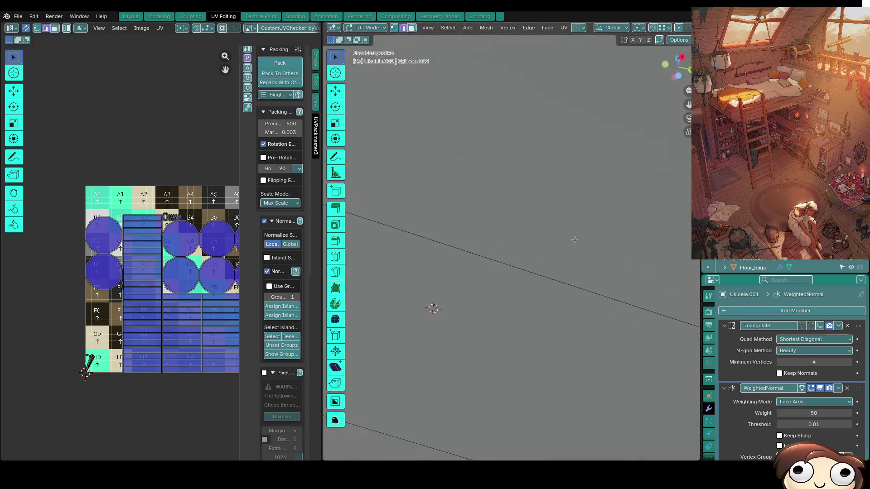
pyautogui.hotkey('alt', 'z')
pyautogui.moveTo(488, 299)
pyautogui.mouseDown(button='middle')
pyautogui.moveTo(509, 300)
pyautogui.moveTo(568, 335)
pyautogui.moveTo(532, 343)
pyautogui.mouseUp(button='middle')
pyautogui.press('g')
pyautogui.click(508, 299)
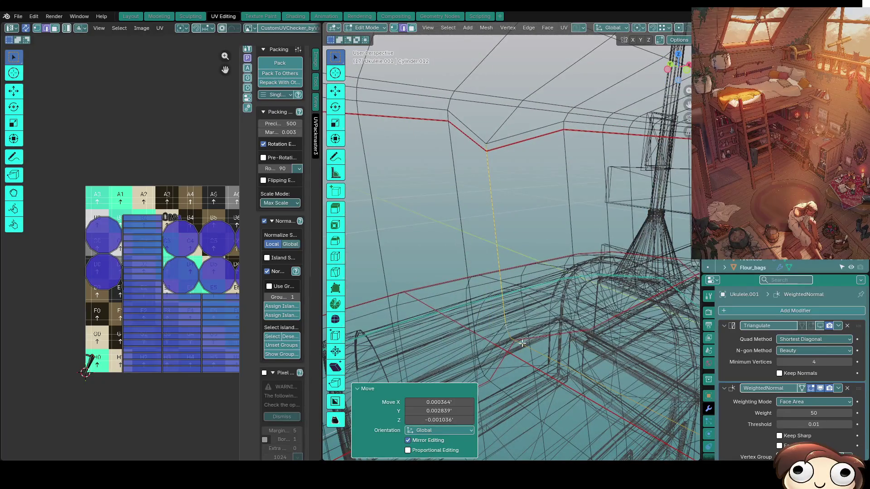
# Undo the last vertex move and turn off see-through display.
pyautogui.hotkey('ctrl', 'z')
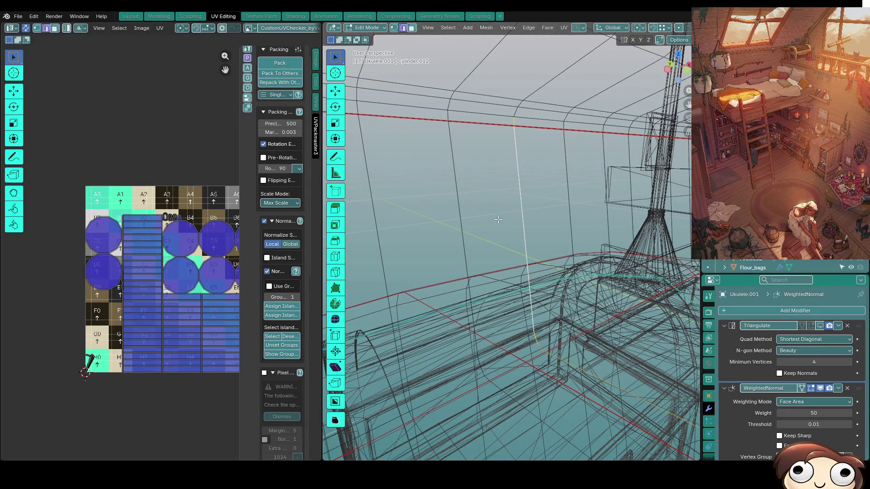
pyautogui.press('3')
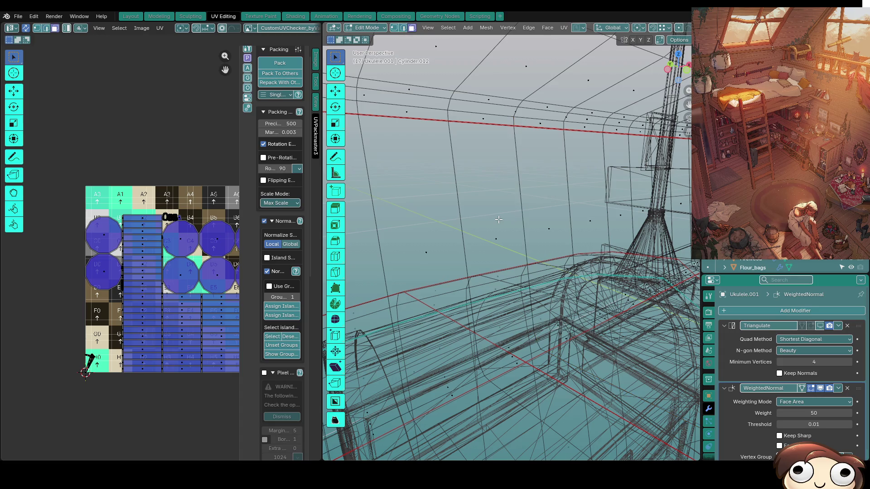
pyautogui.press('`')
pyautogui.click(580, 222)
pyautogui.hotkey('alt', 'z')
pyautogui.moveTo(581, 222)
pyautogui.mouseDown(button='middle')
pyautogui.moveTo(440, 209)
pyautogui.moveTo(456, 232)
pyautogui.moveTo(477, 219)
pyautogui.moveTo(502, 177)
pyautogui.moveTo(469, 303)
pyautogui.moveTo(535, 196)
pyautogui.moveTo(497, 213)
pyautogui.moveTo(528, 210)
pyautogui.moveTo(392, 181)
pyautogui.moveTo(538, 413)
pyautogui.moveTo(496, 308)
pyautogui.moveTo(514, 253)
pyautogui.mouseUp(button='middle')
# Hide the ukulele body so only the neck shows, and dissolve the stray joint edge loop.
pyautogui.press('l')
pyautogui.hotkey('ctrl', 'i')
pyautogui.press('h')
pyautogui.scroll(5, 477, 219)
pyautogui.hotkey('ctrl', 'x')
pyautogui.press('1')
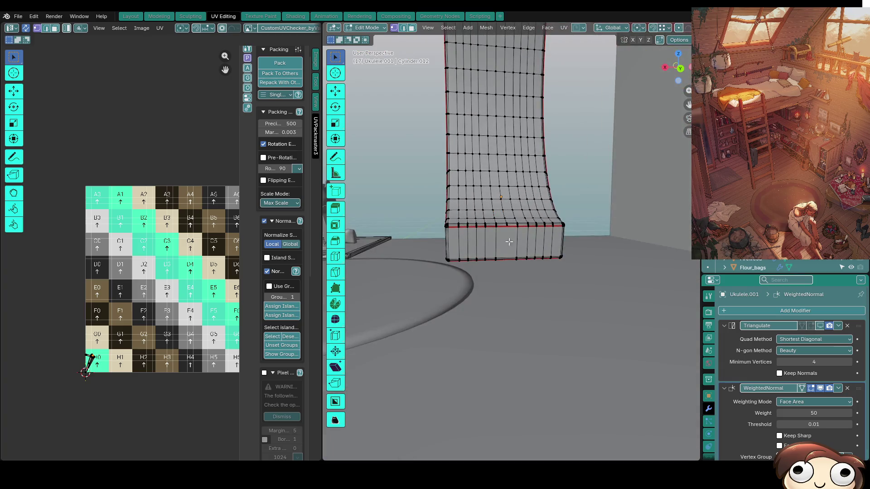
# Inspect the vertices and edges along the neck's top edge from below.
pyautogui.scroll(3, 517, 239)
pyautogui.moveTo(504, 204)
pyautogui.mouseDown(button='middle')
pyautogui.moveTo(495, 227)
pyautogui.moveTo(494, 205)
pyautogui.mouseUp(button='middle')
pyautogui.click(494, 203)
pyautogui.keyDown('ctrl'); pyautogui.click(507, 208); pyautogui.keyUp('ctrl')
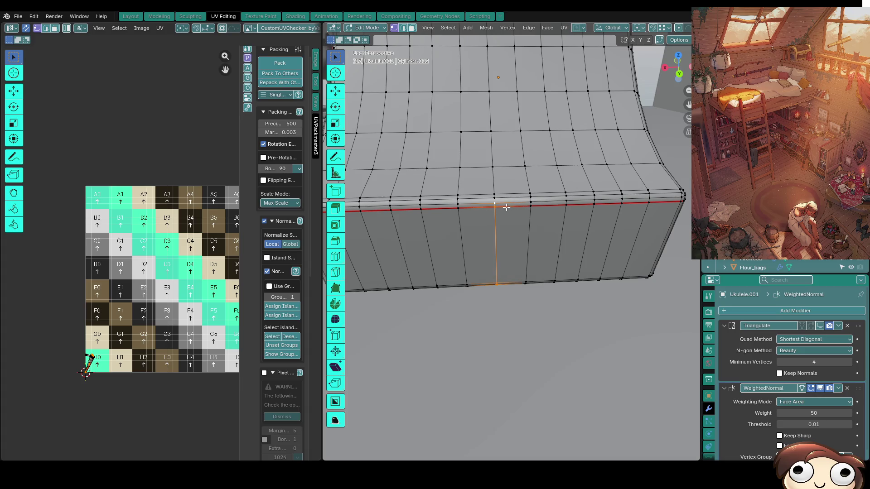
pyautogui.click(495, 199)
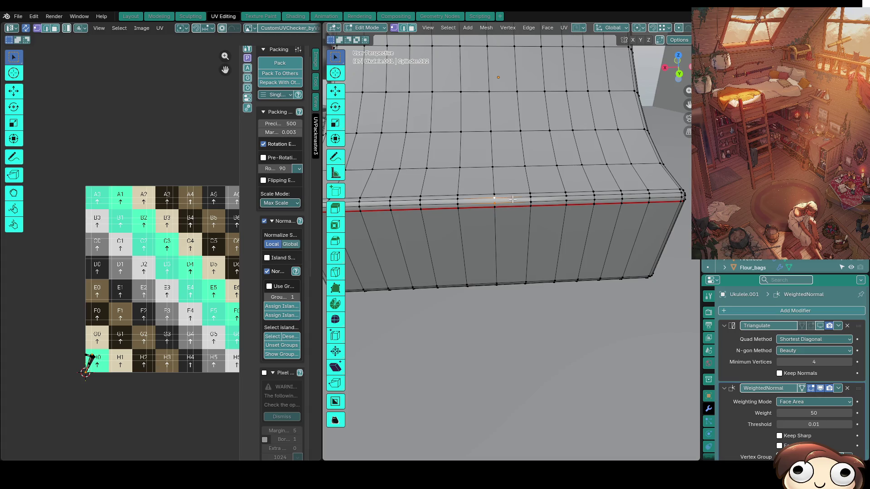
pyautogui.click(510, 203)
pyautogui.scroll(4, 510, 203)
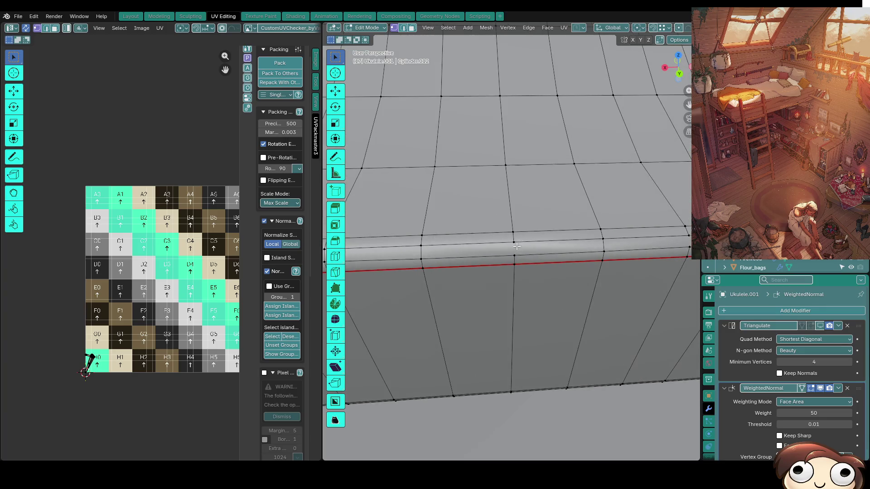
# Select the seam face strip together with the neighbouring left face.
pyautogui.press('3')
pyautogui.press('1')
pyautogui.click(523, 245)
pyautogui.press('3')
pyautogui.click(519, 249)
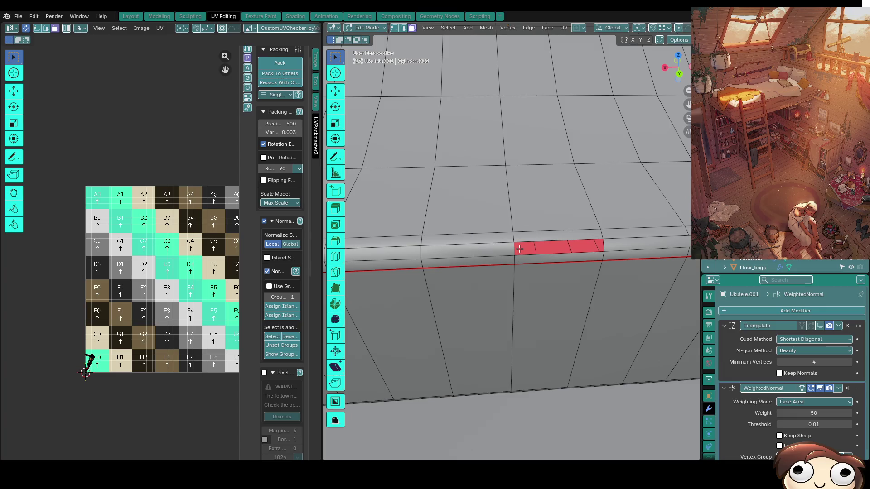
pyautogui.keyDown('shift'); pyautogui.click(498, 250); pyautogui.keyUp('shift')
pyautogui.rightClick(501, 252)
# Dissolve the extra left face beside the seam strip.
pyautogui.press('Escape')
pyautogui.press('1')
pyautogui.press('2')
pyautogui.press('x')
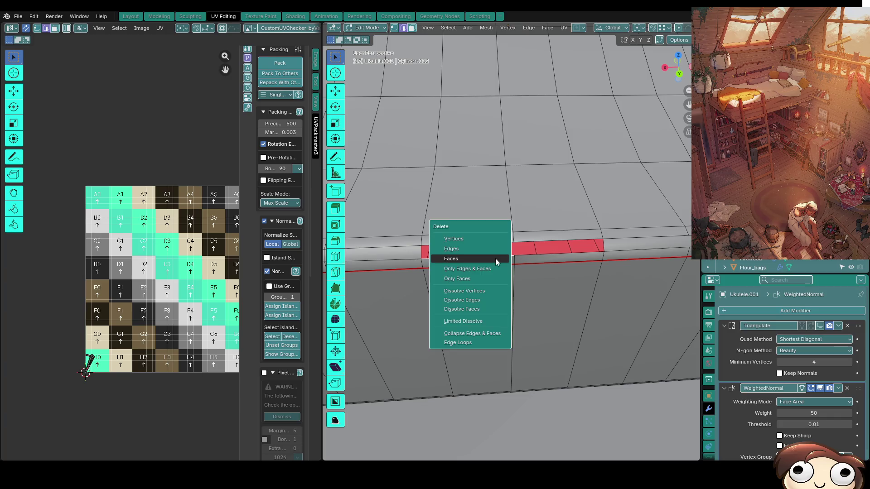
pyautogui.press('Escape')
pyautogui.hotkey('ctrl', 'x')
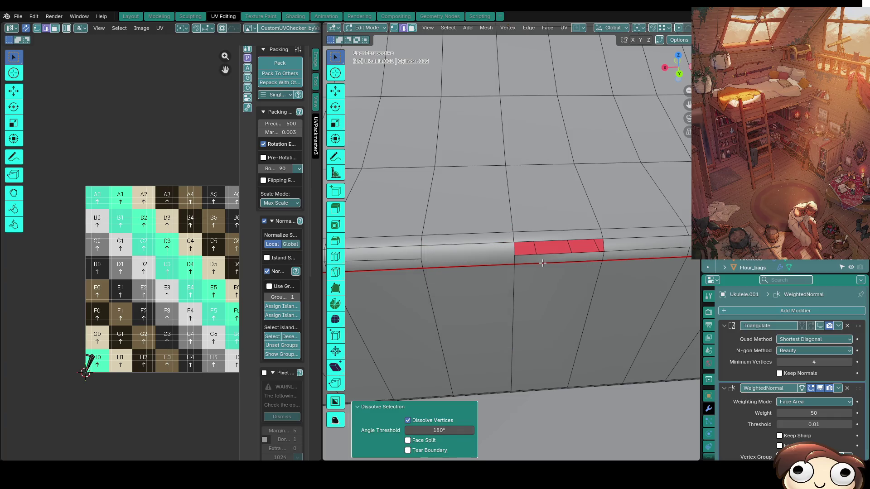
pyautogui.press('x')
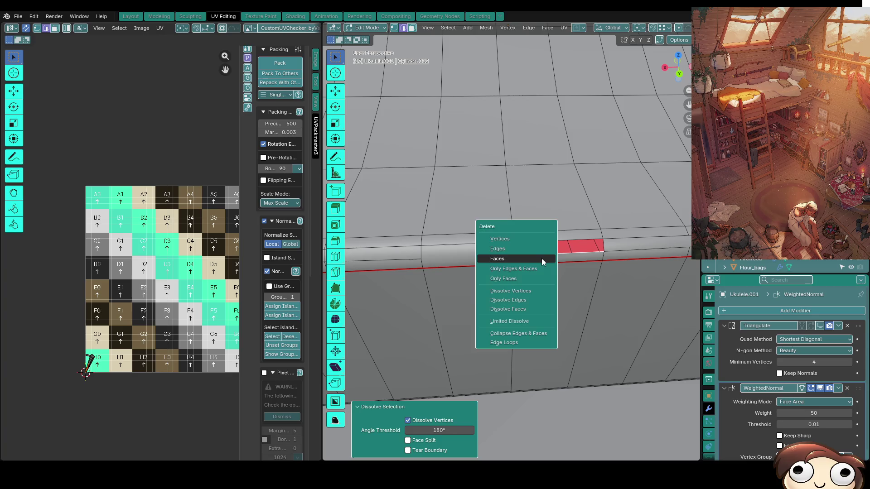
pyautogui.click(548, 248)
# Reselect the corner vertices and the run of top edges along the red strip.
pyautogui.press('1')
pyautogui.click(422, 259)
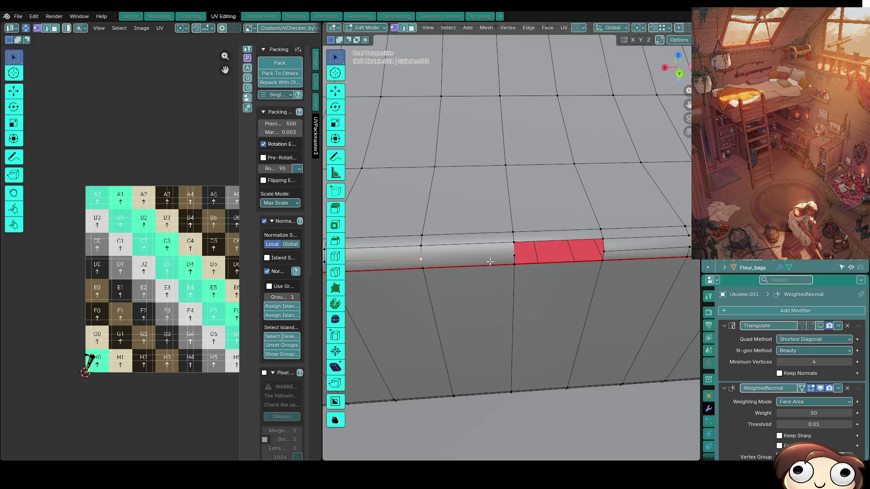
pyautogui.click(515, 257)
pyautogui.click(512, 267)
pyautogui.press('2')
pyautogui.click(582, 241)
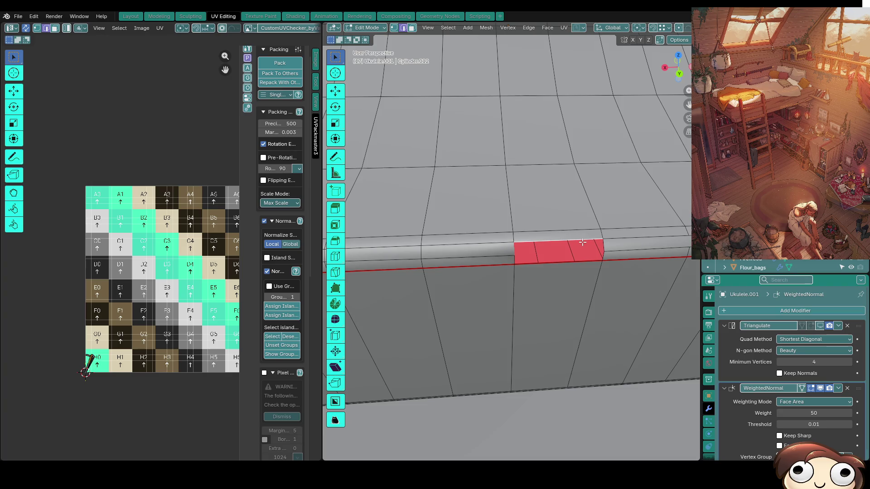
pyautogui.click(509, 249)
pyautogui.press('1')
pyautogui.click(517, 253)
pyautogui.press('2')
pyautogui.keyDown('alt'); pyautogui.click(549, 242); pyautogui.keyUp('alt')
pyautogui.press('1')
pyautogui.moveTo(523, 255)
pyautogui.mouseDown(button='middle')
pyautogui.moveTo(435, 285)
pyautogui.moveTo(453, 252)
pyautogui.moveTo(498, 301)
pyautogui.moveTo(468, 244)
pyautogui.moveTo(591, 258)
pyautogui.mouseUp(button='middle')
# Reposition the red strip's left-end vertex.
pyautogui.keyDown('shift'); pyautogui.click(607, 239); pyautogui.keyUp('shift')
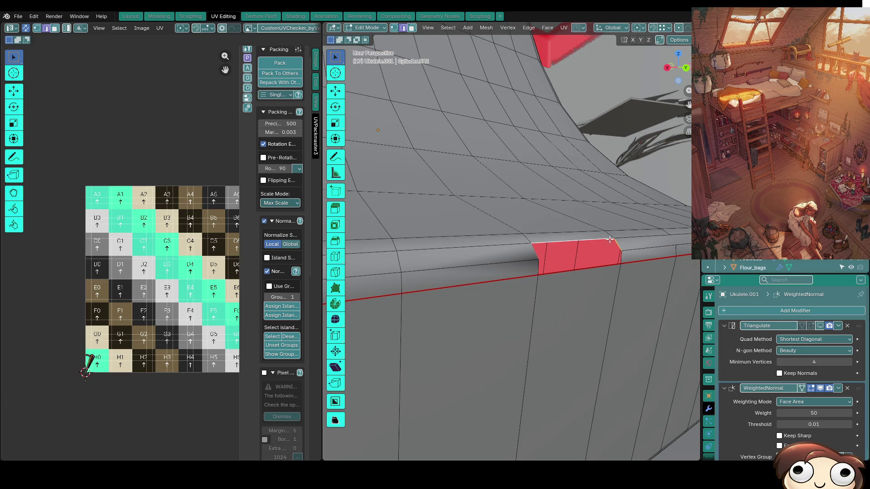
pyautogui.press('1')
pyautogui.press('g')
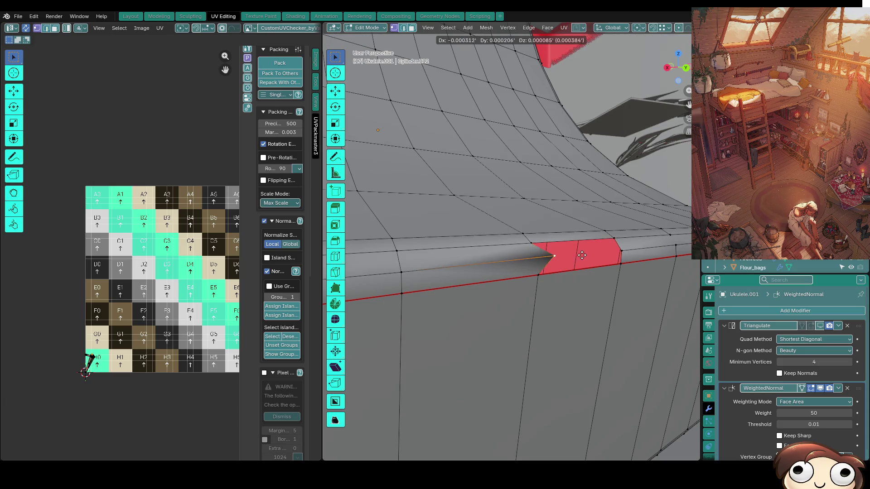
pyautogui.click(541, 265)
pyautogui.moveTo(541, 265)
pyautogui.mouseDown(button='middle')
pyautogui.moveTo(417, 240)
pyautogui.moveTo(445, 262)
pyautogui.mouseUp(button='middle')
pyautogui.press('g')
pyautogui.rightClick(417, 240)
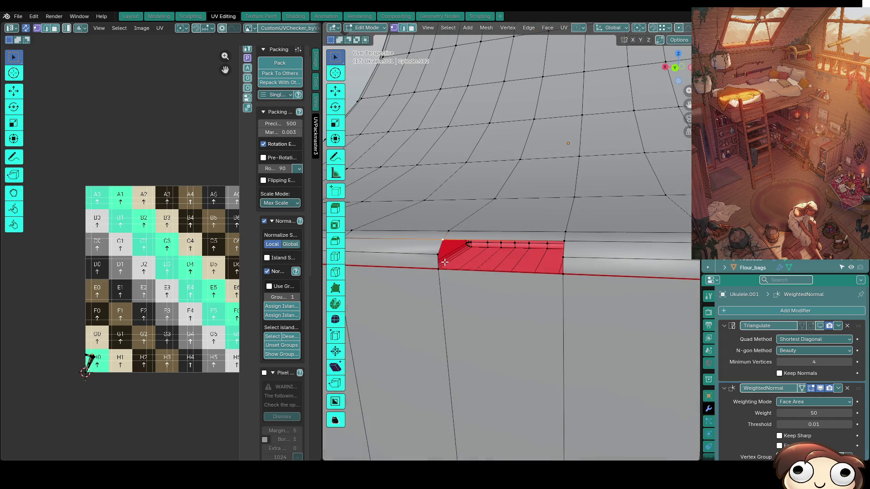
# Dissolve the uneven loop above the seam and cut a fresh loop across the strip.
pyautogui.press('2')
pyautogui.click(574, 266)
pyautogui.click(566, 267)
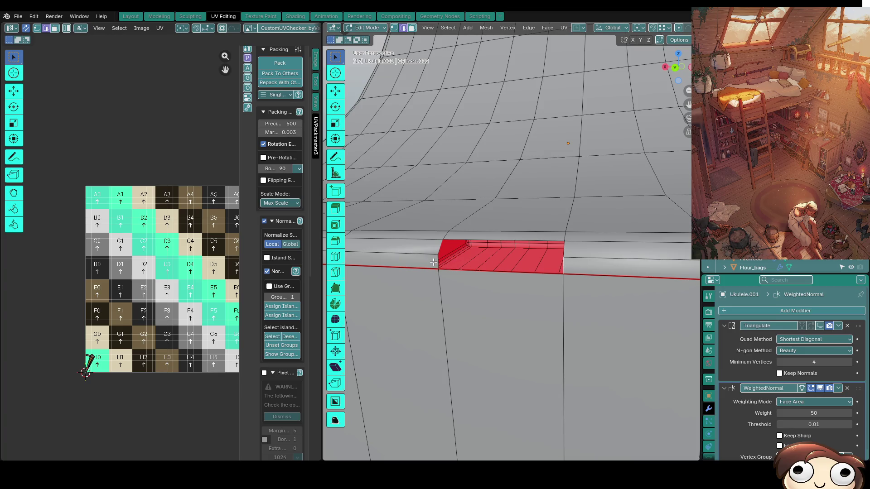
pyautogui.hotkey('ctrl', 'z')
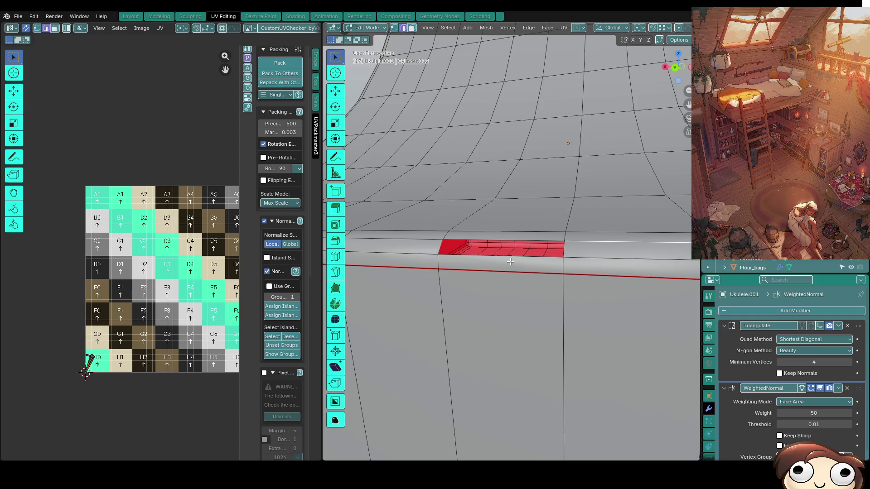
pyautogui.moveTo(510, 262); pyautogui.dragTo(494, 287, button='middle')
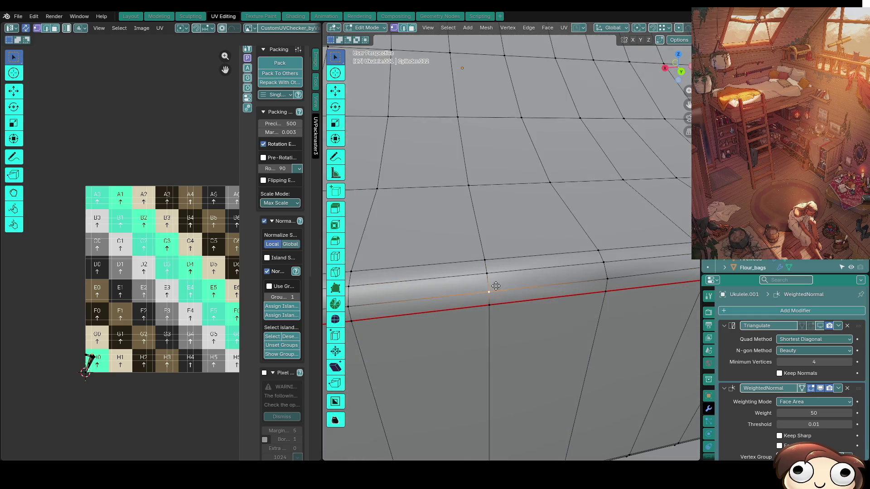
pyautogui.hotkey('ctrl', 'x')
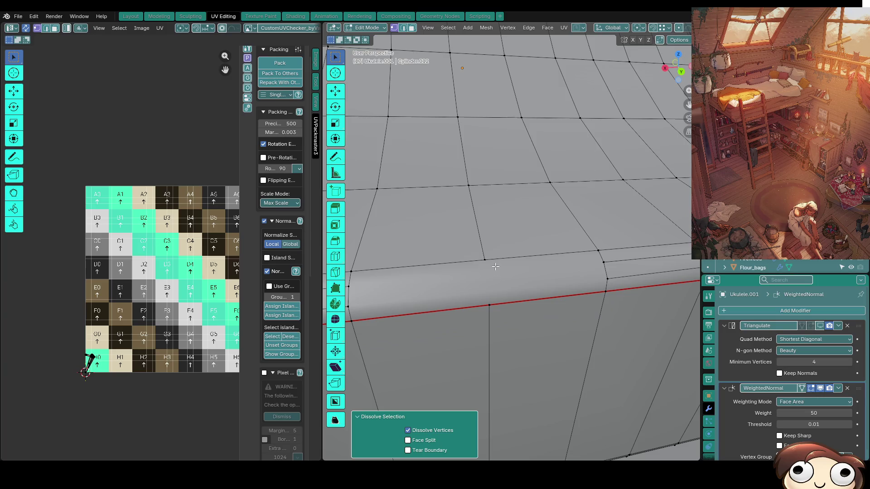
pyautogui.hotkey('ctrl', 'r')
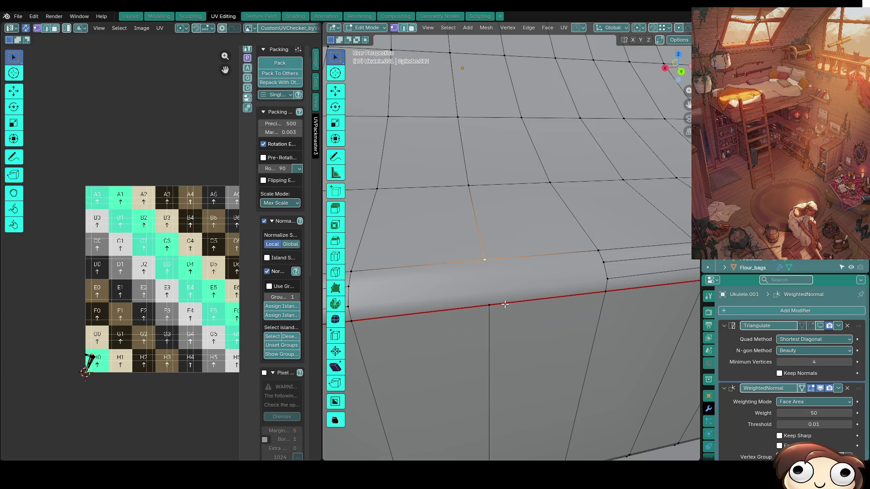
pyautogui.click(506, 305)
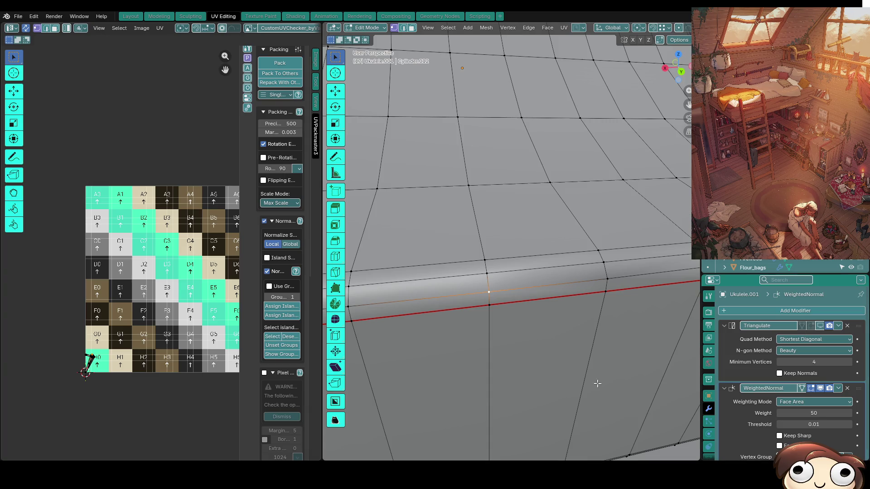
pyautogui.scroll(-4, 505, 278)
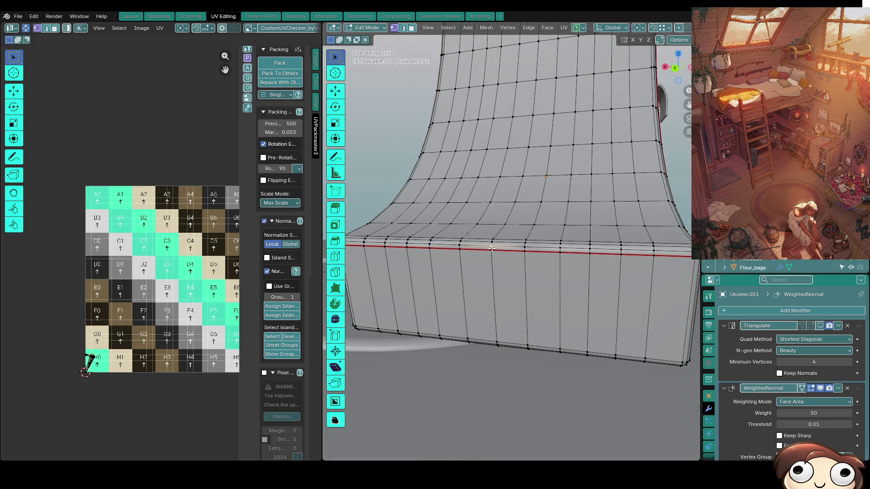
pyautogui.press('Tab')
pyautogui.scroll(-2, 548, 297)
pyautogui.press('Tab')
pyautogui.scroll(6, 539, 302)
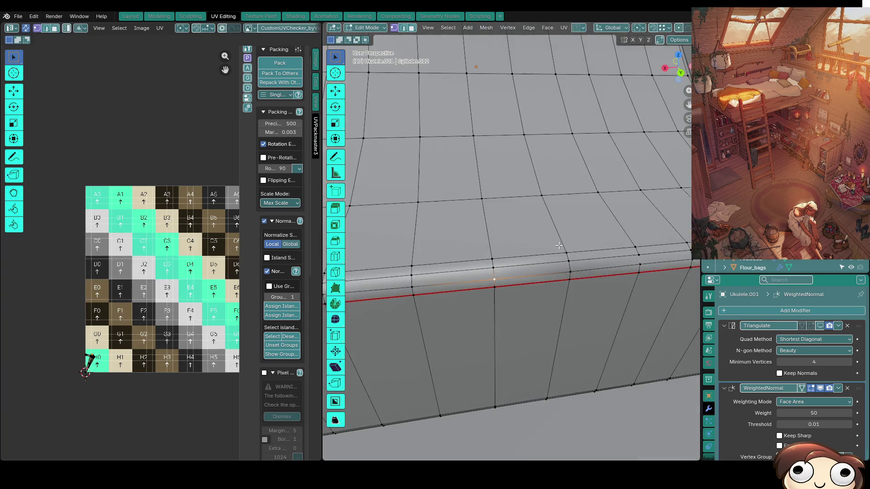
pyautogui.keyDown('alt'); pyautogui.click(566, 270); pyautogui.keyUp('alt')
pyautogui.press('1')
pyautogui.click(638, 275)
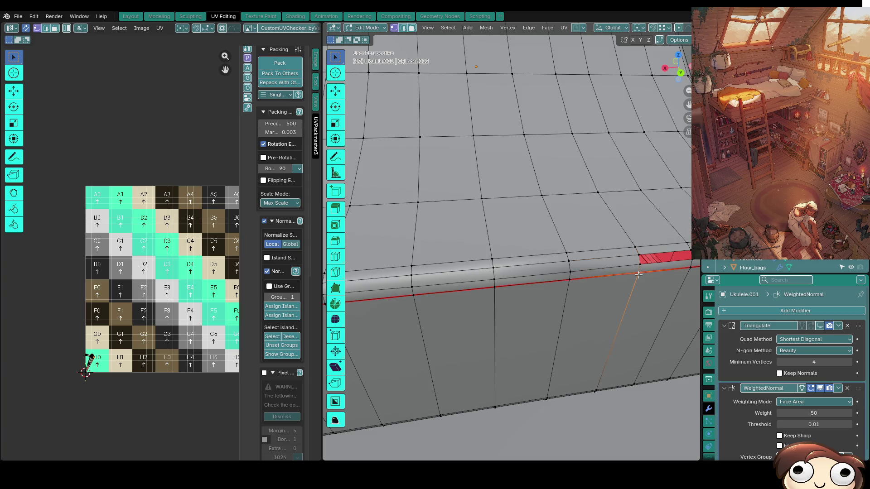
pyautogui.moveTo(638, 275); pyautogui.dragTo(557, 299, button='middle')
pyautogui.keyDown('ctrl'); pyautogui.click(544, 300); pyautogui.keyUp('ctrl')
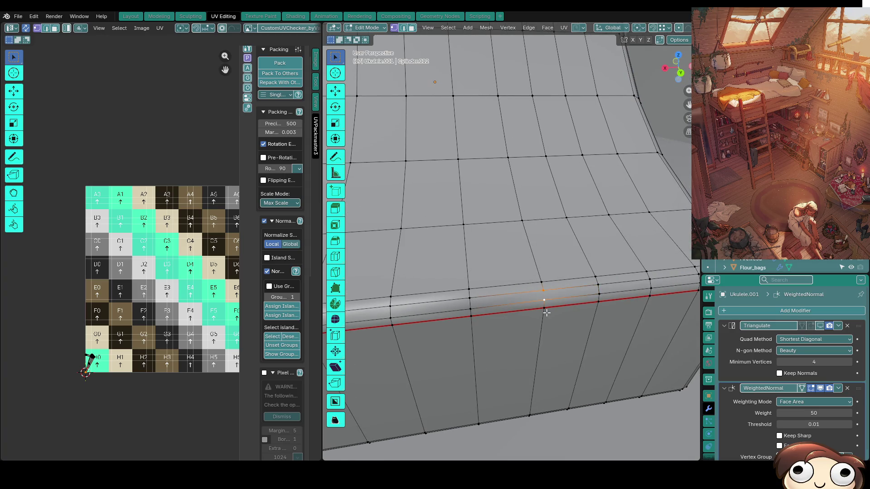
pyautogui.scroll(3, 546, 313)
pyautogui.moveTo(594, 308)
pyautogui.mouseDown(button='middle')
pyautogui.moveTo(520, 261)
pyautogui.moveTo(514, 292)
pyautogui.mouseUp(button='middle')
pyautogui.press('3')
pyautogui.keyDown('alt'); pyautogui.click(519, 261); pyautogui.keyUp('alt')
pyautogui.press('1')
pyautogui.scroll(3, 428, 298)
pyautogui.click(586, 267)
pyautogui.press('3')
pyautogui.moveTo(578, 258)
pyautogui.mouseDown(button='middle')
pyautogui.moveTo(554, 278)
pyautogui.moveTo(492, 300)
pyautogui.mouseUp(button='middle')
pyautogui.keyDown('alt'); pyautogui.click(555, 279); pyautogui.keyUp('alt')
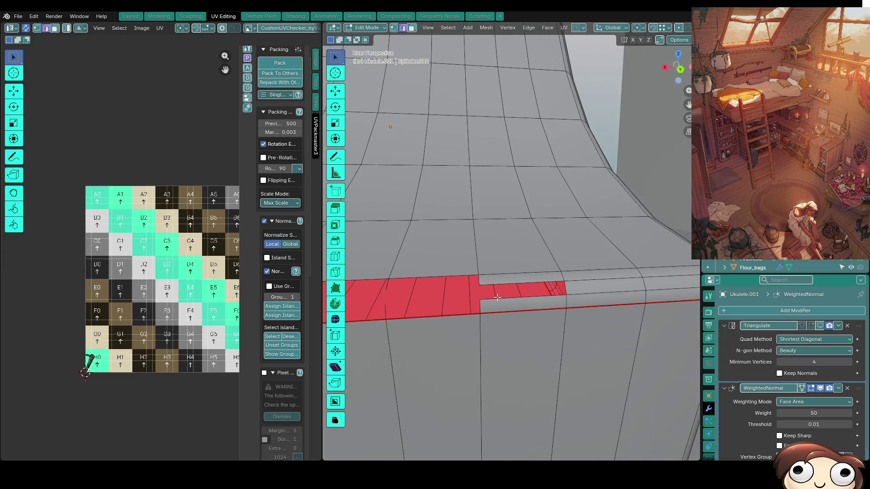
pyautogui.press('1')
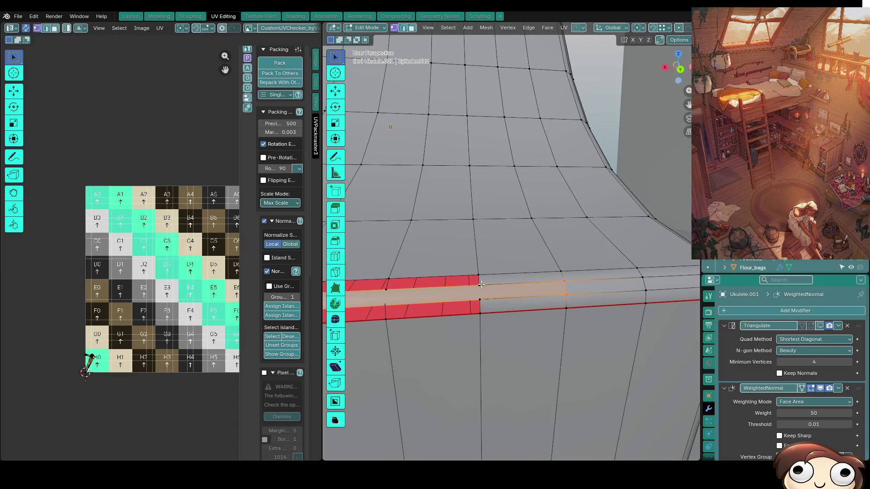
pyautogui.click(485, 287)
pyautogui.keyDown('shift'); pyautogui.click(483, 299); pyautogui.keyUp('shift')
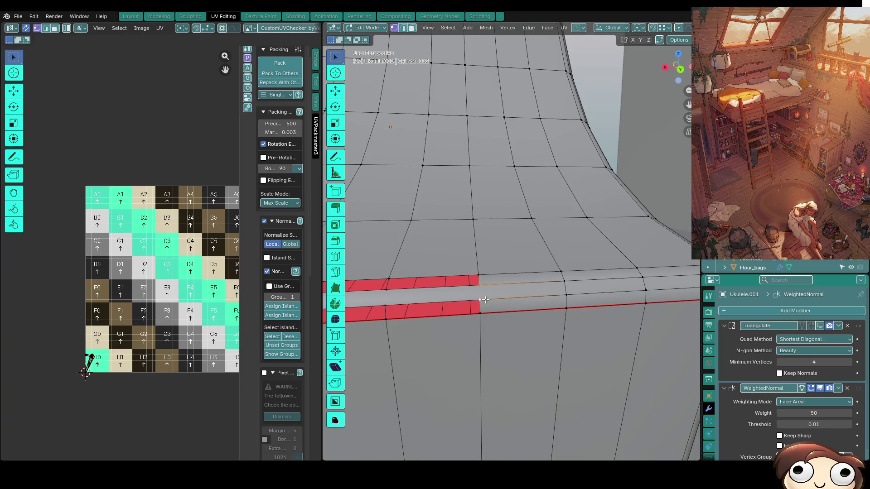
pyautogui.keyDown('alt'); pyautogui.click(487, 318); pyautogui.keyUp('alt')
pyautogui.click(480, 285)
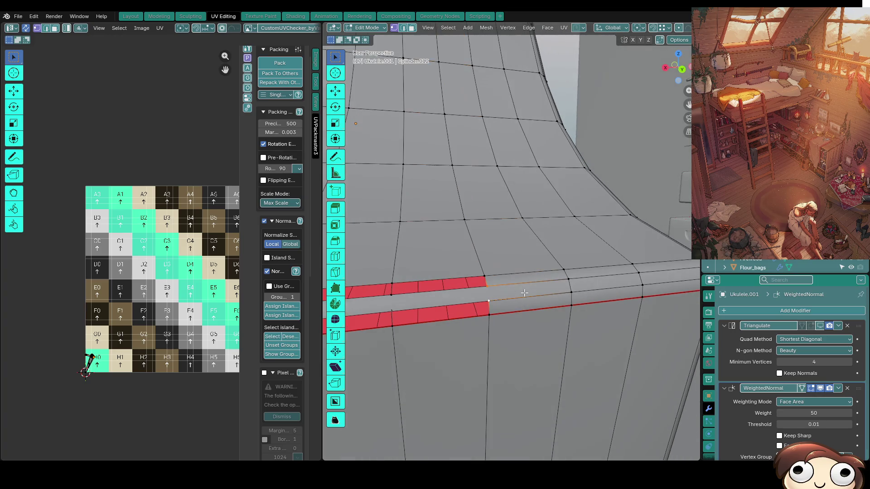
pyautogui.moveTo(503, 308)
pyautogui.mouseDown(button='middle')
pyautogui.moveTo(557, 295)
pyautogui.moveTo(500, 305)
pyautogui.mouseUp(button='middle')
# Select the lower edge loop of the heel band in edge mode.
pyautogui.press('3')
pyautogui.keyDown('alt'); pyautogui.click(445, 305); pyautogui.keyUp('alt')
pyautogui.scroll(2, 431, 304)
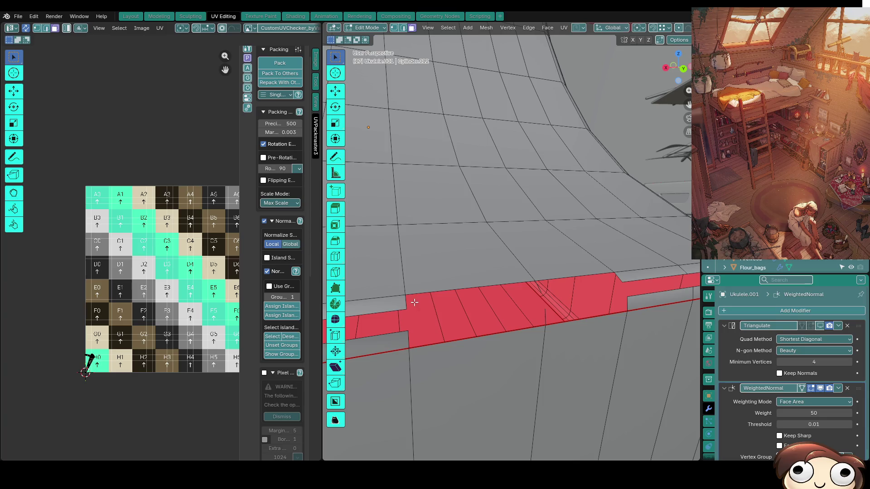
pyautogui.moveTo(544, 310); pyautogui.dragTo(569, 318, button='middle')
pyautogui.press('1')
pyautogui.press('2')
pyautogui.keyDown('alt'); pyautogui.click(561, 355); pyautogui.keyUp('alt')
pyautogui.moveTo(561, 355)
pyautogui.mouseDown(button='middle')
pyautogui.moveTo(555, 346)
pyautogui.moveTo(570, 339)
pyautogui.mouseUp(button='middle')
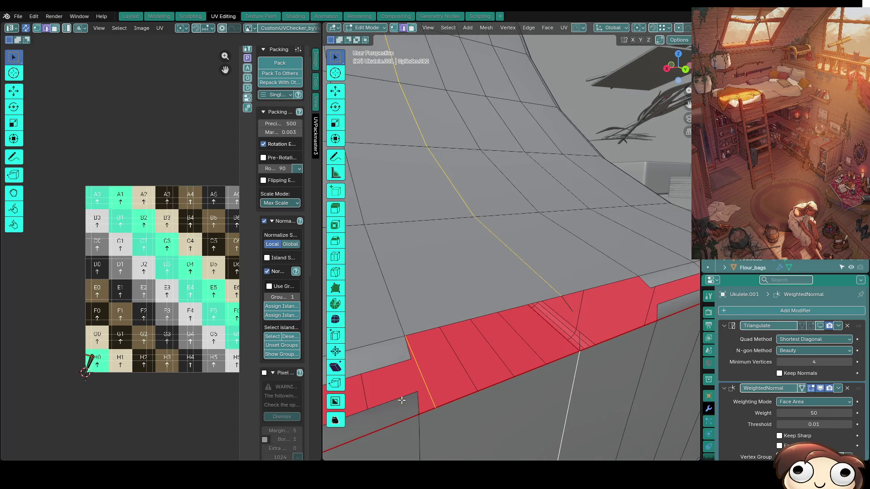
pyautogui.click(415, 406)
pyautogui.keyDown('alt'); pyautogui.keyDown('shift'); pyautogui.click(567, 358); pyautogui.keyUp('shift'); pyautogui.keyUp('alt')
pyautogui.keyDown('alt'); pyautogui.keyDown('shift'); pyautogui.click(582, 342); pyautogui.keyUp('shift'); pyautogui.keyUp('alt')
pyautogui.keyDown('alt'); pyautogui.keyDown('shift'); pyautogui.click(584, 345); pyautogui.keyUp('shift'); pyautogui.keyUp('alt')
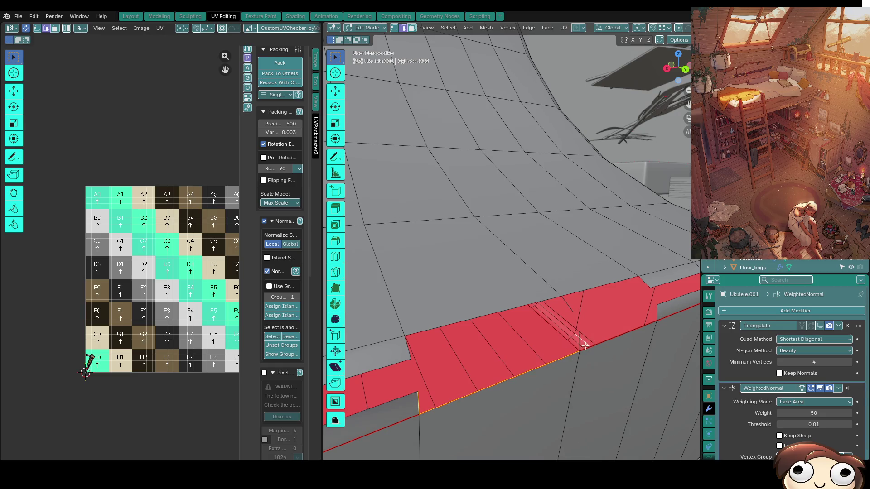
pyautogui.keyDown('alt'); pyautogui.keyDown('shift'); pyautogui.click(588, 346); pyautogui.keyUp('shift'); pyautogui.keyUp('alt')
# Try selecting edges and face strips beside the band, then reselect its lower edge loop.
pyautogui.moveTo(580, 338)
pyautogui.mouseDown(button='middle')
pyautogui.moveTo(612, 301)
pyautogui.moveTo(585, 311)
pyautogui.mouseUp(button='middle')
pyautogui.keyDown('alt'); pyautogui.keyDown('shift'); pyautogui.click(613, 300); pyautogui.keyUp('shift'); pyautogui.keyUp('alt')
pyautogui.keyDown('alt'); pyautogui.keyDown('shift'); pyautogui.click(614, 299); pyautogui.keyUp('shift'); pyautogui.keyUp('alt')
pyautogui.keyDown('alt'); pyautogui.keyDown('shift'); pyautogui.click(563, 312); pyautogui.keyUp('shift'); pyautogui.keyUp('alt')
pyautogui.keyDown('alt'); pyautogui.keyDown('shift'); pyautogui.click(593, 325); pyautogui.keyUp('shift'); pyautogui.keyUp('alt')
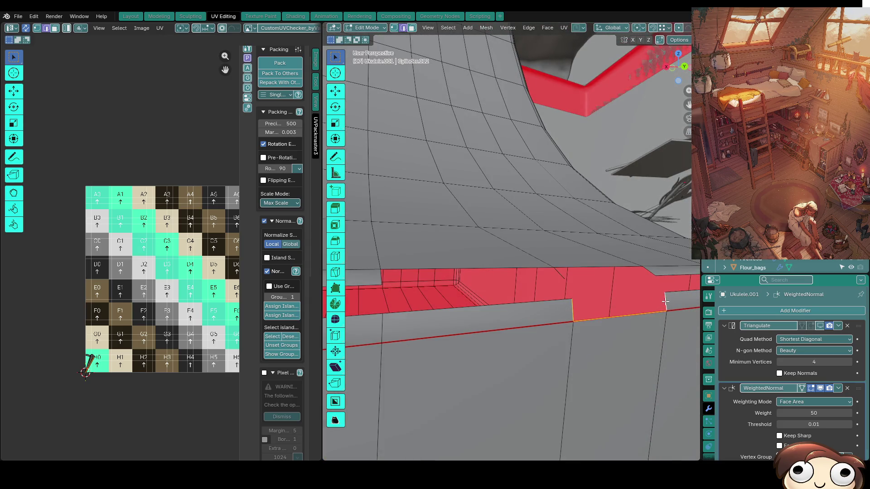
pyautogui.keyDown('alt'); pyautogui.keyDown('shift'); pyautogui.click(617, 324); pyautogui.keyUp('shift'); pyautogui.keyUp('alt')
pyautogui.keyDown('alt'); pyautogui.keyDown('shift'); pyautogui.click(568, 307); pyautogui.keyUp('shift'); pyautogui.keyUp('alt')
# Select the thin face below the grey strip by picking its vertices.
pyautogui.moveTo(478, 297)
pyautogui.mouseDown(button='middle')
pyautogui.moveTo(488, 316)
pyautogui.moveTo(474, 338)
pyautogui.moveTo(458, 334)
pyautogui.moveTo(509, 310)
pyautogui.moveTo(490, 319)
pyautogui.mouseUp(button='middle')
pyautogui.keyDown('alt'); pyautogui.keyDown('shift'); pyautogui.click(504, 306); pyautogui.keyUp('shift'); pyautogui.keyUp('alt')
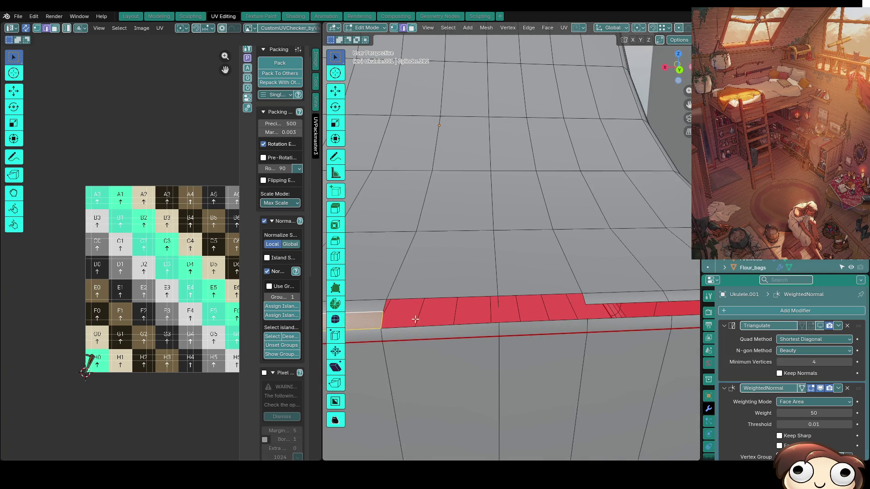
pyautogui.keyDown('alt'); pyautogui.click(488, 314); pyautogui.keyUp('alt')
pyautogui.press('1')
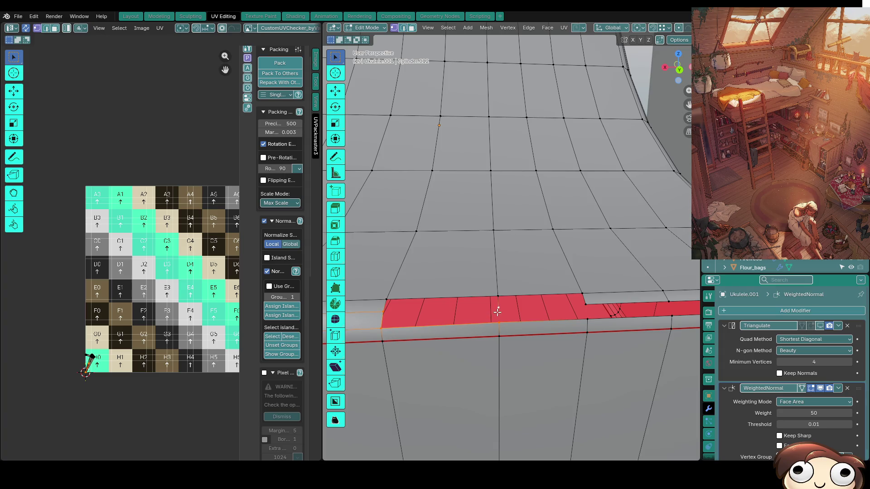
pyautogui.keyDown('shift'); pyautogui.click(497, 309); pyautogui.keyUp('shift')
pyautogui.keyDown('shift'); pyautogui.click(588, 309); pyautogui.keyUp('shift')
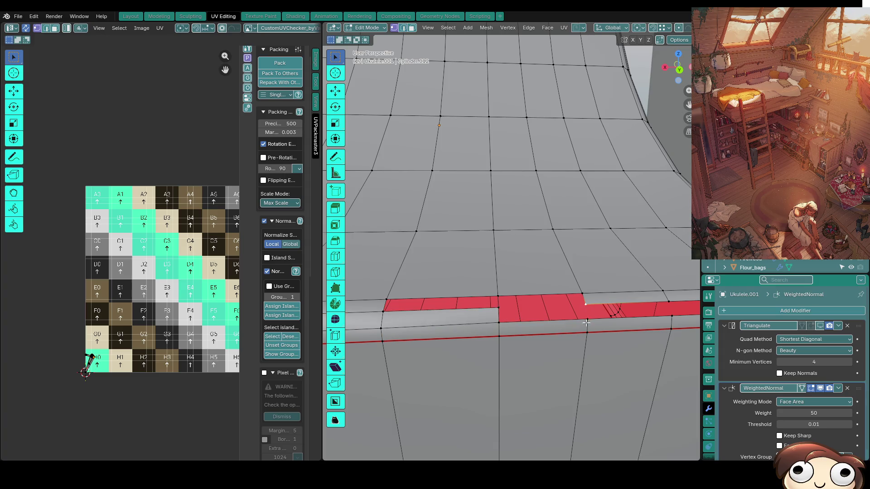
pyautogui.moveTo(535, 322); pyautogui.dragTo(525, 325, button='middle')
pyautogui.click(537, 313)
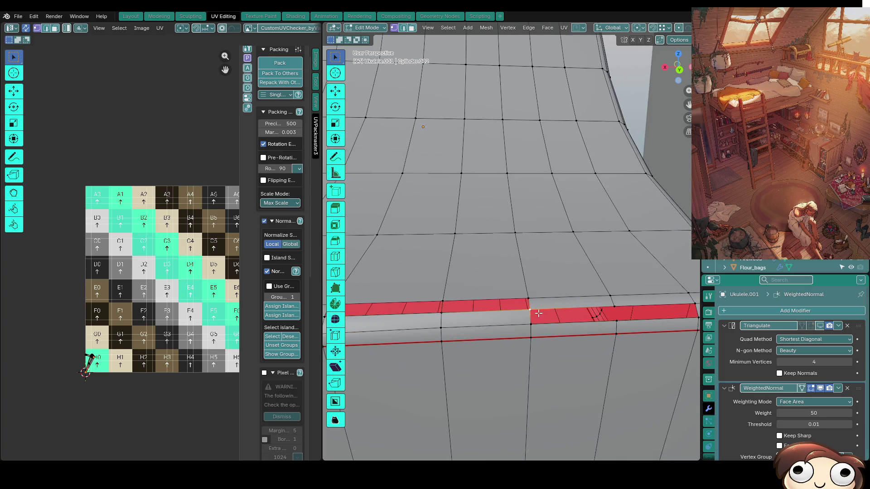
# Dissolve the stray edges along the face strip, including the short diagonal edge.
pyautogui.press('2')
pyautogui.click(569, 323)
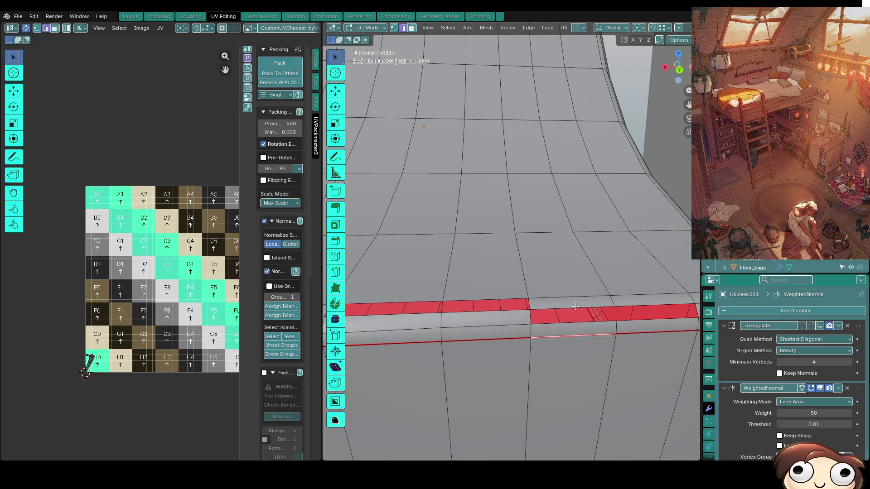
pyautogui.click(547, 309)
pyautogui.moveTo(547, 309); pyautogui.dragTo(595, 313, button='middle')
pyautogui.click(586, 312)
pyautogui.click(560, 322)
pyautogui.keyDown('shift'); pyautogui.click(607, 312); pyautogui.keyUp('shift')
pyautogui.hotkey('ctrl', 'x')
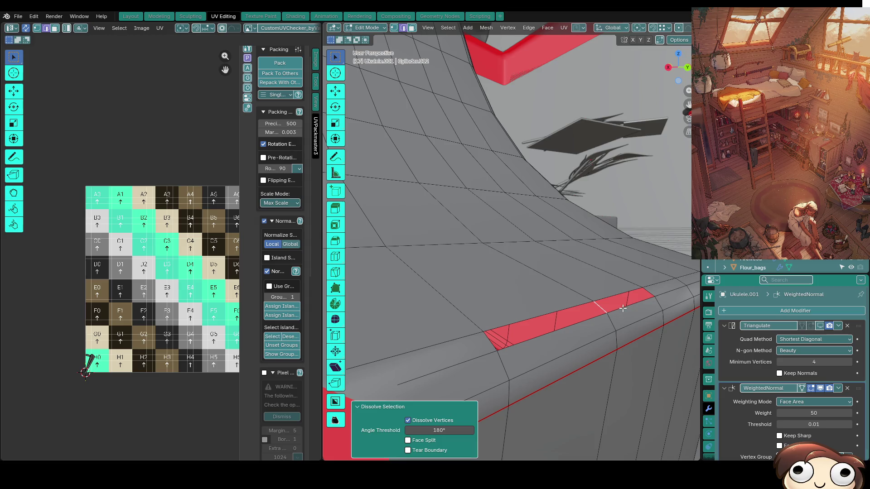
# Select the strip's lower and upper edges and the long face beside it.
pyautogui.click(623, 308)
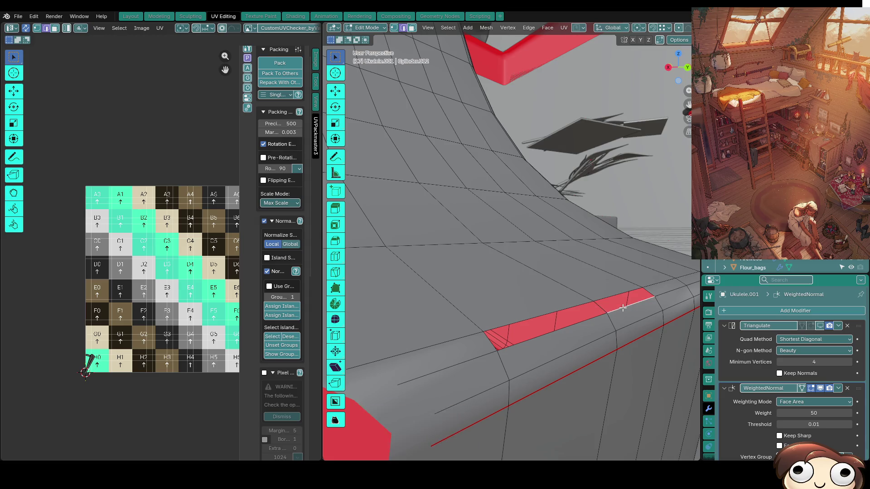
pyautogui.keyDown('shift'); pyautogui.click(643, 289); pyautogui.keyUp('shift')
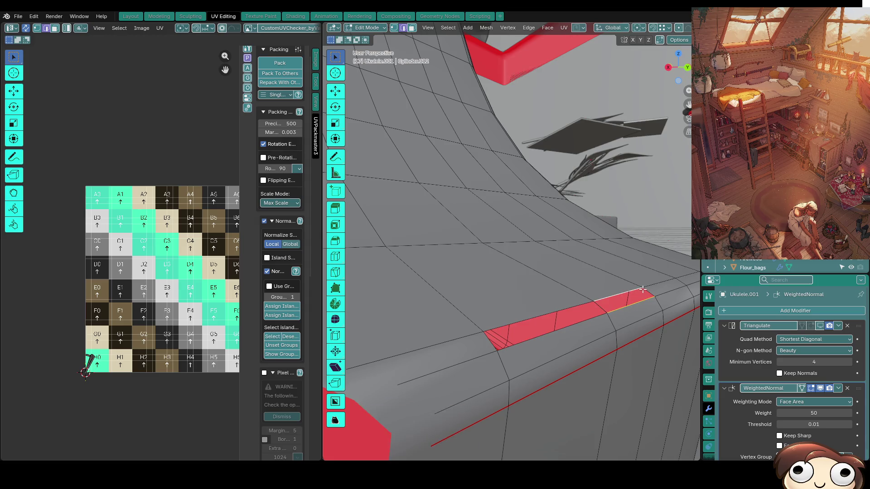
pyautogui.press('ctrl+shift+KP_Add')
pyautogui.hotkey('ctrl', 'z')
pyautogui.click(601, 309)
# Dissolve the vertical edge loop across the heel and delete the leftover edges.
pyautogui.moveTo(601, 308)
pyautogui.mouseDown(button='middle')
pyautogui.moveTo(563, 330)
pyautogui.moveTo(551, 299)
pyautogui.moveTo(495, 271)
pyautogui.mouseUp(button='middle')
pyautogui.keyDown('alt'); pyautogui.click(561, 288); pyautogui.keyUp('alt')
pyautogui.keyDown('alt'); pyautogui.click(560, 288); pyautogui.keyUp('alt')
pyautogui.moveTo(563, 263)
pyautogui.mouseDown(button='middle')
pyautogui.moveTo(516, 272)
pyautogui.moveTo(451, 266)
pyautogui.moveTo(483, 272)
pyautogui.moveTo(438, 276)
pyautogui.mouseUp(button='middle')
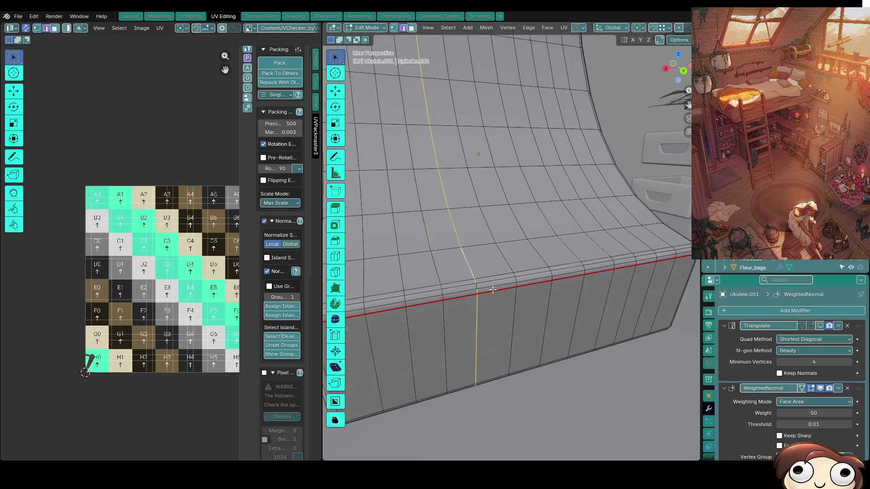
pyautogui.scroll(2, 501, 279)
pyautogui.hotkey('ctrl', 'x')
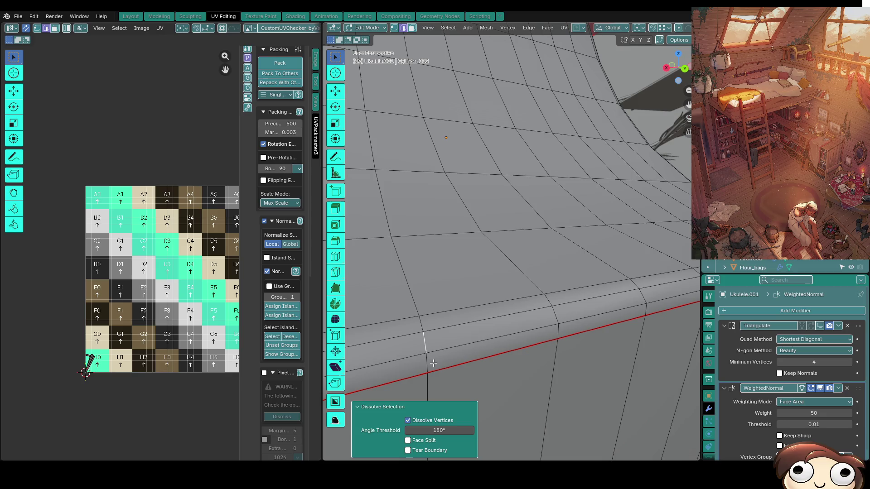
pyautogui.press('x')
pyautogui.click(467, 339)
# Select and hide the left part of the red strip, then select the remaining red patch.
pyautogui.press('1')
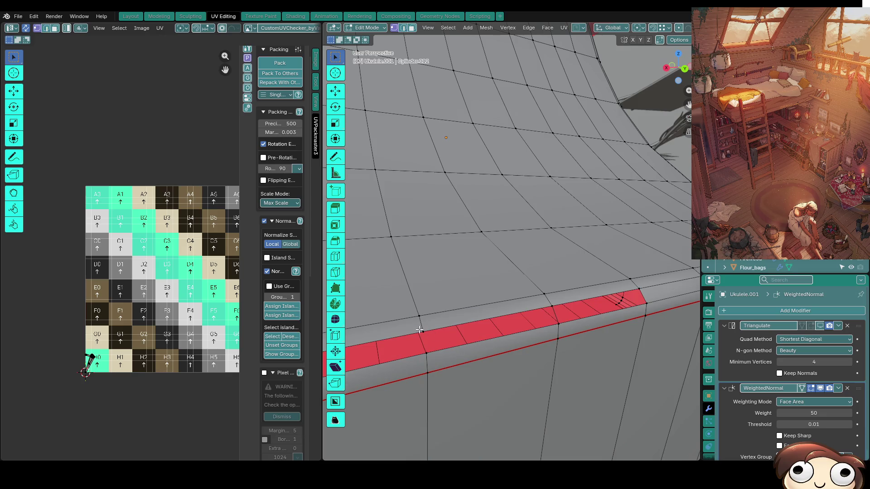
pyautogui.moveTo(617, 298); pyautogui.dragTo(470, 342, button='middle')
pyautogui.scroll(3, 502, 318)
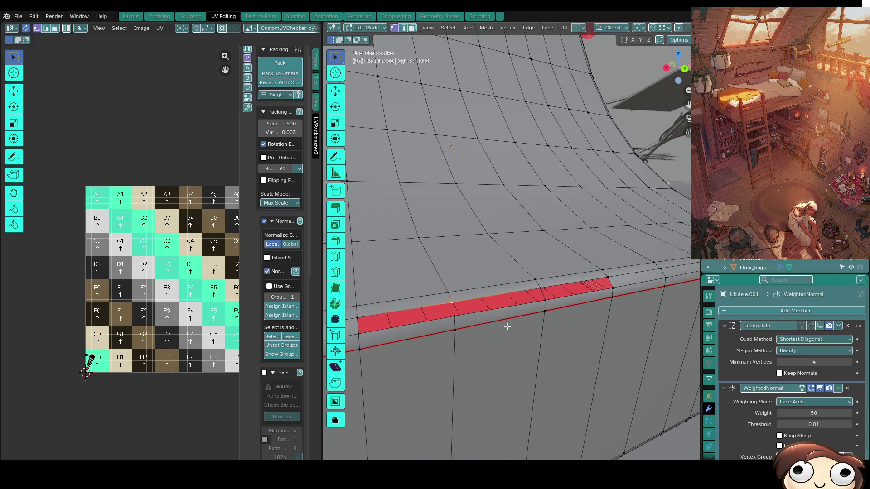
pyautogui.press('2')
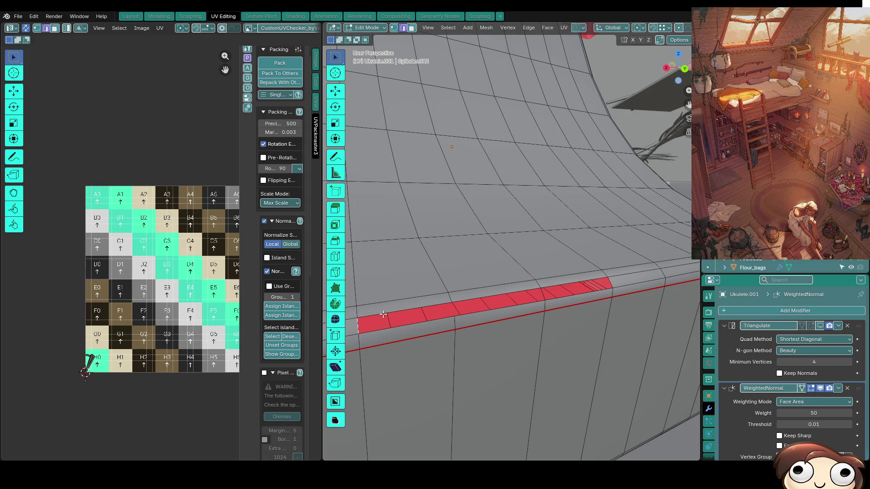
pyautogui.press('l')
pyautogui.moveTo(466, 313); pyautogui.dragTo(509, 306, button='middle')
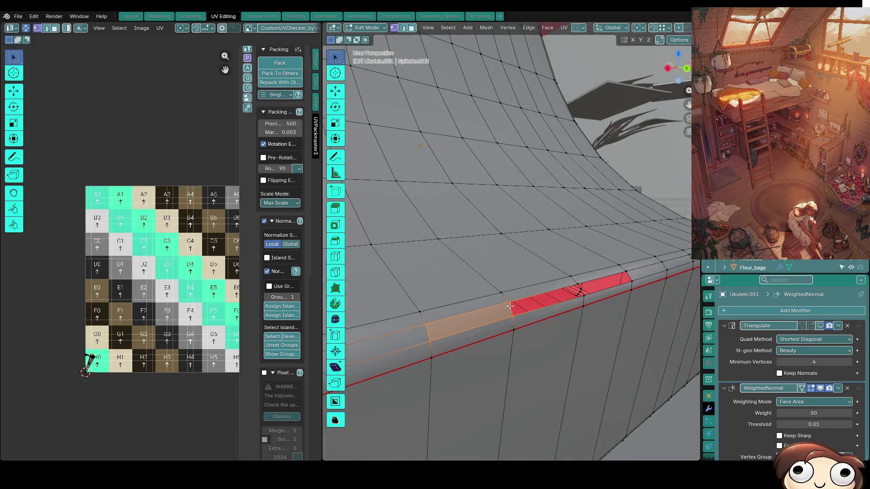
pyautogui.hotkey('ctrl', 'z')
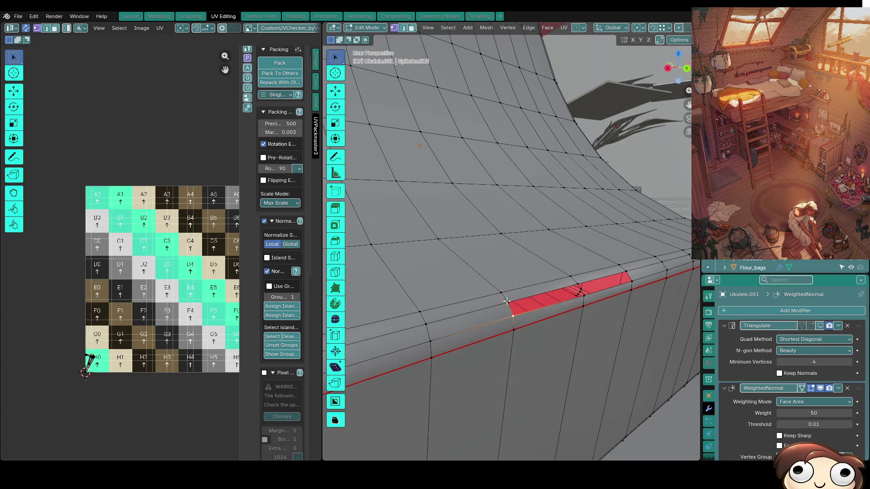
pyautogui.moveTo(507, 306); pyautogui.dragTo(486, 319, button='middle')
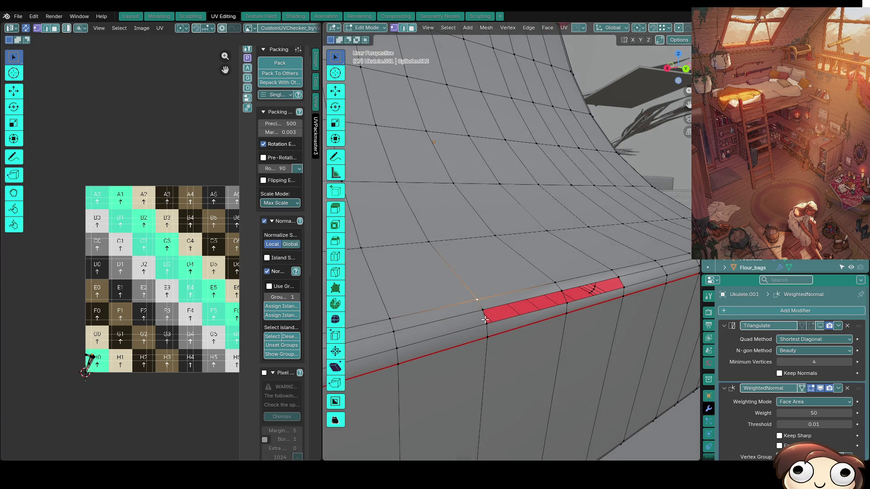
pyautogui.press('l')
pyautogui.press('h')
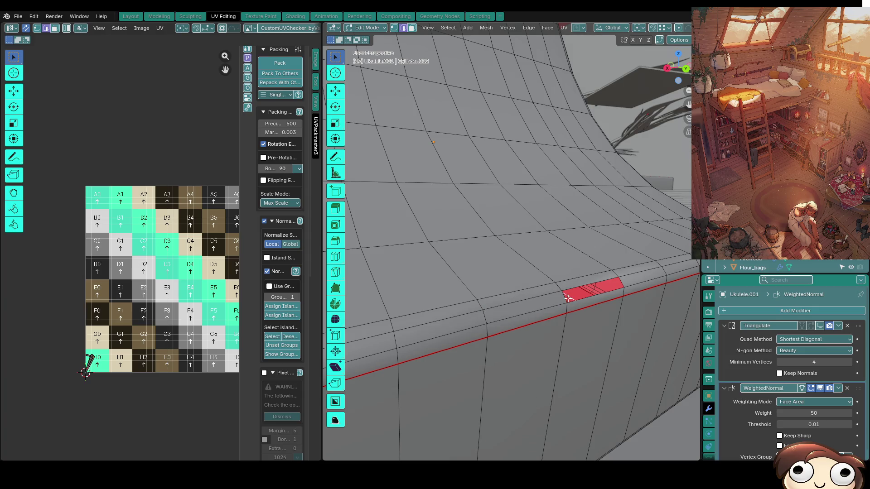
pyautogui.press('l')
pyautogui.moveTo(564, 298); pyautogui.dragTo(505, 302, button='middle')
pyautogui.keyDown('alt'); pyautogui.click(462, 267); pyautogui.keyUp('alt')
pyautogui.moveTo(417, 267); pyautogui.dragTo(465, 243, button='middle')
pyautogui.keyDown('alt'); pyautogui.click(452, 256); pyautogui.keyUp('alt')
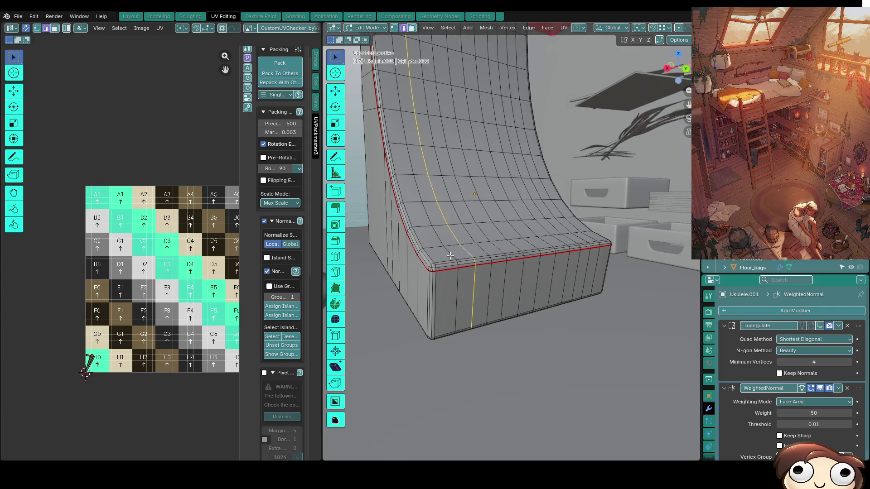
pyautogui.keyDown('alt'); pyautogui.click(484, 252); pyautogui.keyUp('alt')
pyautogui.keyDown('alt'); pyautogui.click(517, 245); pyautogui.keyUp('alt')
pyautogui.keyDown('alt'); pyautogui.click(542, 244); pyautogui.keyUp('alt')
pyautogui.moveTo(542, 244); pyautogui.dragTo(474, 326, button='middle')
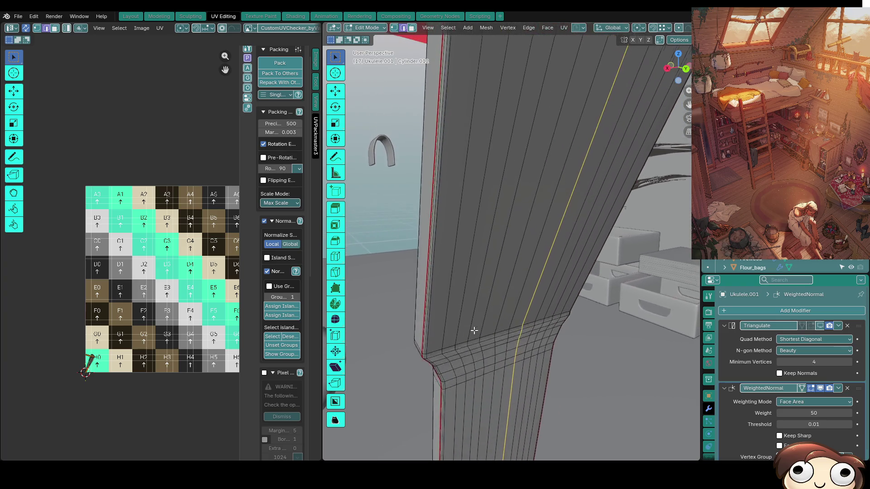
pyautogui.keyDown('alt'); pyautogui.click(512, 291); pyautogui.keyUp('alt')
pyautogui.moveTo(503, 247); pyautogui.dragTo(492, 279, button='middle')
pyautogui.keyDown('alt'); pyautogui.click(495, 254); pyautogui.keyUp('alt')
pyautogui.keyDown('alt'); pyautogui.click(480, 256); pyautogui.keyUp('alt')
pyautogui.keyDown('alt'); pyautogui.click(525, 242); pyautogui.keyUp('alt')
pyautogui.keyDown('alt'); pyautogui.click(543, 240); pyautogui.keyUp('alt')
pyautogui.moveTo(543, 240); pyautogui.dragTo(657, 236, button='middle')
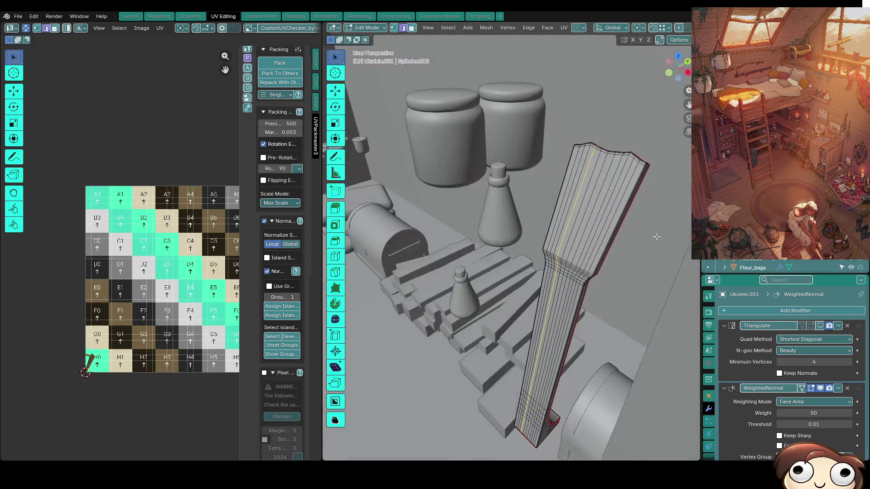
pyautogui.keyDown('alt'); pyautogui.click(597, 238); pyautogui.keyUp('alt')
pyautogui.keyDown('alt'); pyautogui.click(572, 248); pyautogui.keyUp('alt')
pyautogui.keyDown('alt'); pyautogui.click(566, 256); pyautogui.keyUp('alt')
pyautogui.scroll(2, 579, 237)
pyautogui.moveTo(579, 237)
pyautogui.mouseDown(button='middle')
pyautogui.moveTo(467, 198)
pyautogui.moveTo(557, 238)
pyautogui.moveTo(549, 238)
pyautogui.mouseUp(button='middle')
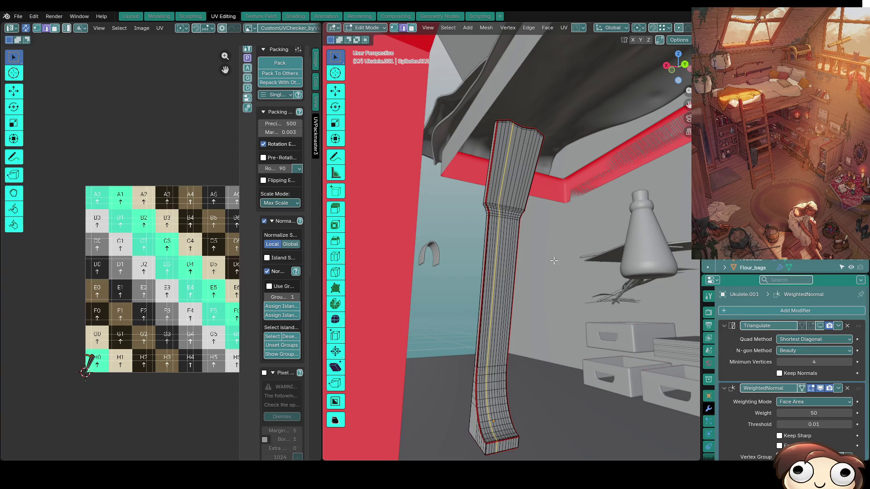
pyautogui.press('KP_Divide')
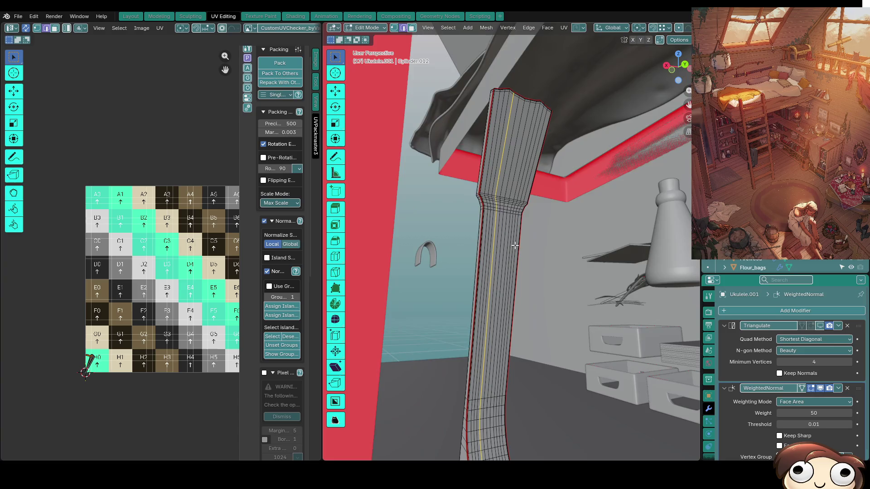
# Exit local view, reveal the hidden body and headstock with Alt+H, and return to Object Mode.
pyautogui.scroll(-4, 522, 271)
pyautogui.press('.')
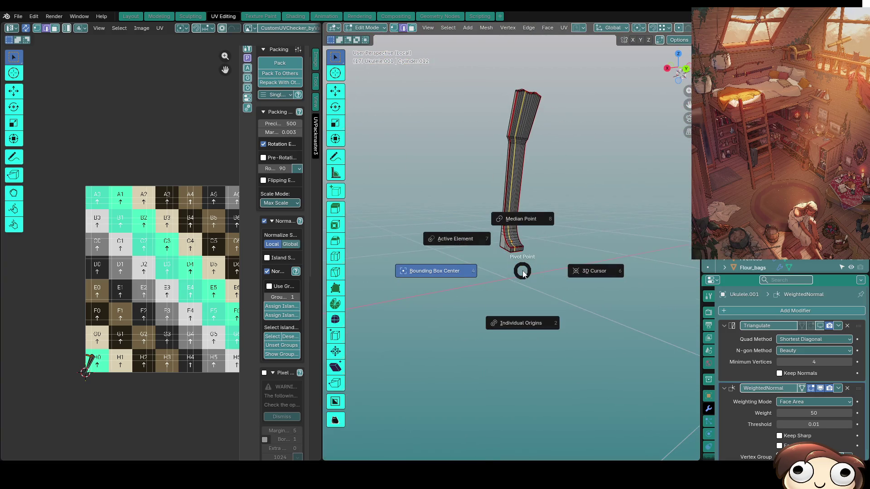
pyautogui.press('KP_Divide')
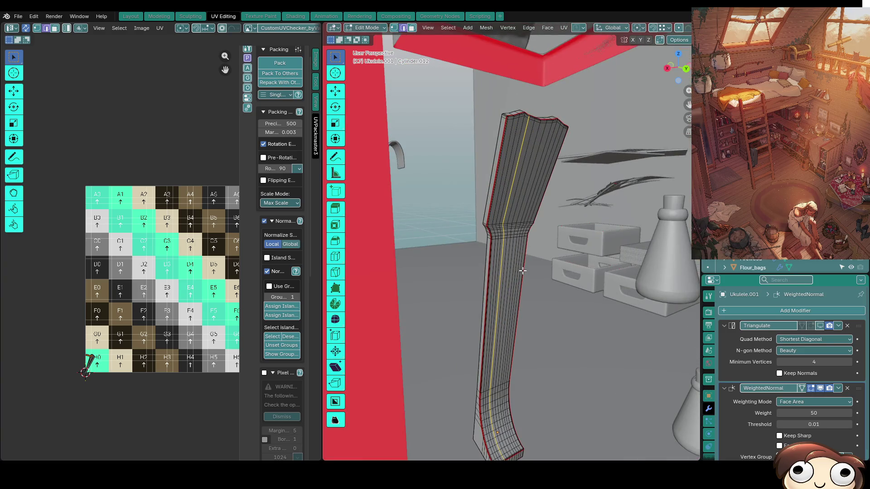
pyautogui.hotkey('alt', 'h')
pyautogui.moveTo(439, 318)
pyautogui.mouseDown(button='middle')
pyautogui.moveTo(388, 321)
pyautogui.moveTo(540, 319)
pyautogui.moveTo(533, 309)
pyautogui.moveTo(505, 323)
pyautogui.moveTo(543, 315)
pyautogui.mouseUp(button='middle')
pyautogui.press('Tab')
pyautogui.moveTo(549, 243)
pyautogui.mouseDown(button='middle')
pyautogui.moveTo(536, 266)
pyautogui.moveTo(577, 255)
pyautogui.mouseUp(button='middle')
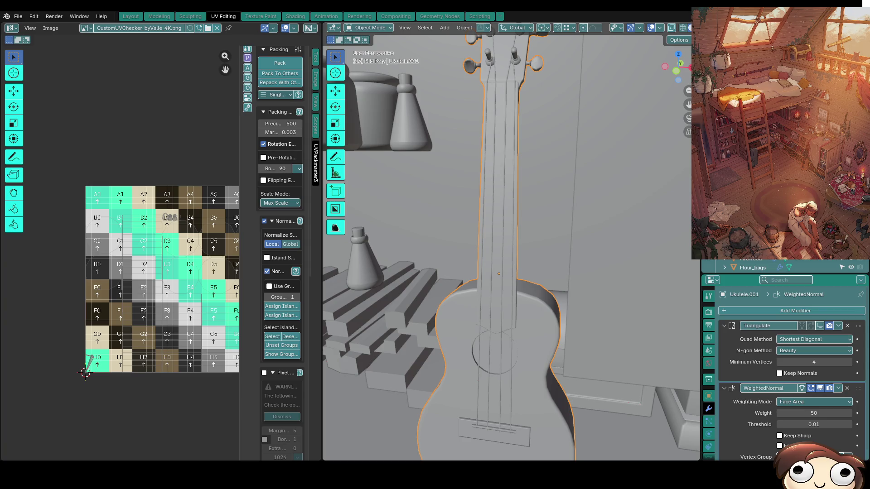
# View the neck-body joint in Front Orthographic, zoom in, and re-enter Edit Mode on the ukulele.
pyautogui.moveTo(543, 279)
pyautogui.mouseDown(button='middle')
pyautogui.moveTo(560, 319)
pyautogui.moveTo(501, 301)
pyautogui.moveTo(506, 401)
pyautogui.mouseUp(button='middle')
pyautogui.moveTo(482, 337); pyautogui.dragTo(503, 373, button='middle')
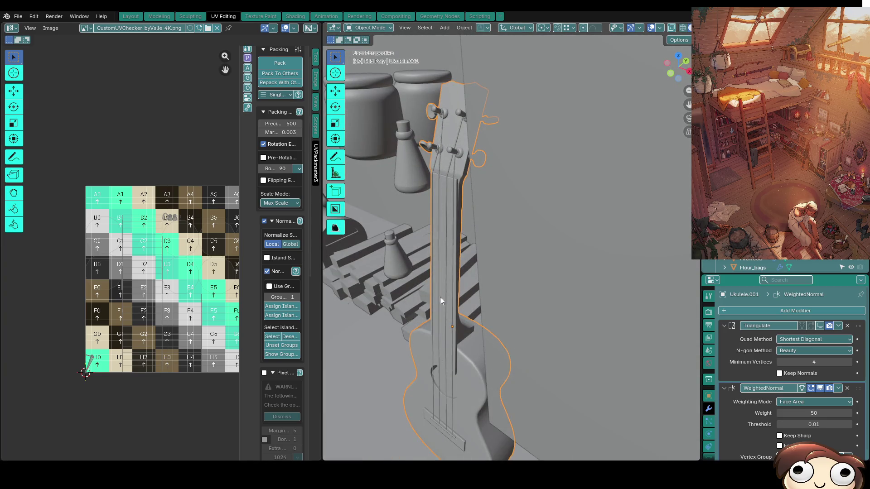
pyautogui.moveTo(662, 347)
pyautogui.mouseDown(button='middle')
pyautogui.moveTo(548, 335)
pyautogui.moveTo(604, 278)
pyautogui.moveTo(640, 290)
pyautogui.moveTo(600, 372)
pyautogui.mouseUp(button='middle')
pyautogui.scroll(-5, 601, 373)
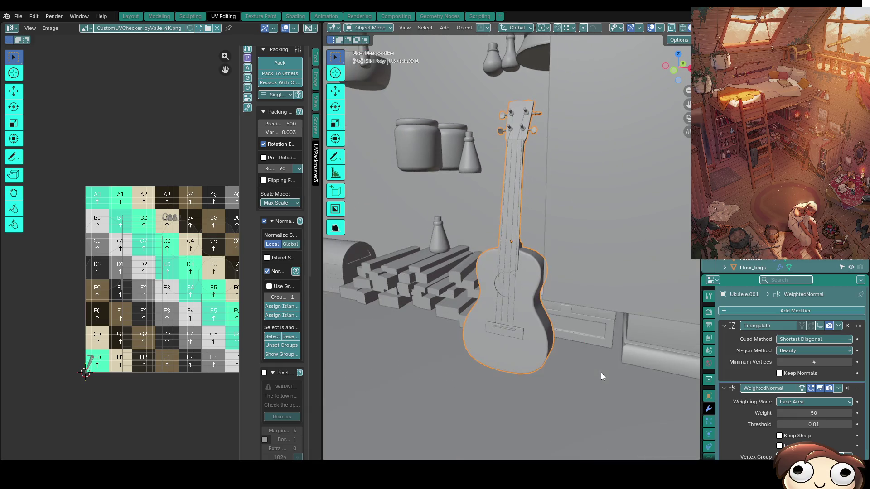
pyautogui.scroll(6, 582, 326)
pyautogui.moveTo(548, 292); pyautogui.dragTo(578, 222, button='middle')
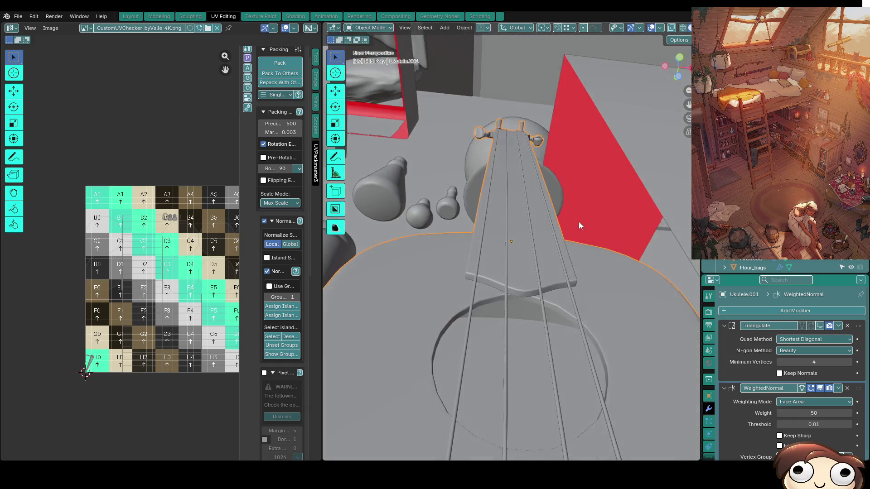
pyautogui.press('KP_1')
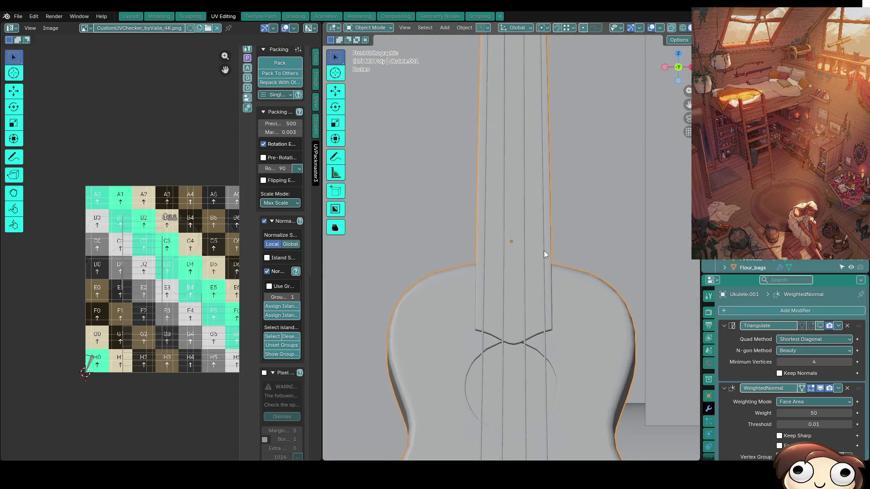
pyautogui.scroll(1, 483, 287)
pyautogui.press('Tab')
pyautogui.moveTo(521, 273); pyautogui.dragTo(522, 317, button='middle')
pyautogui.moveTo(553, 282); pyautogui.dragTo(488, 315, button='middle')
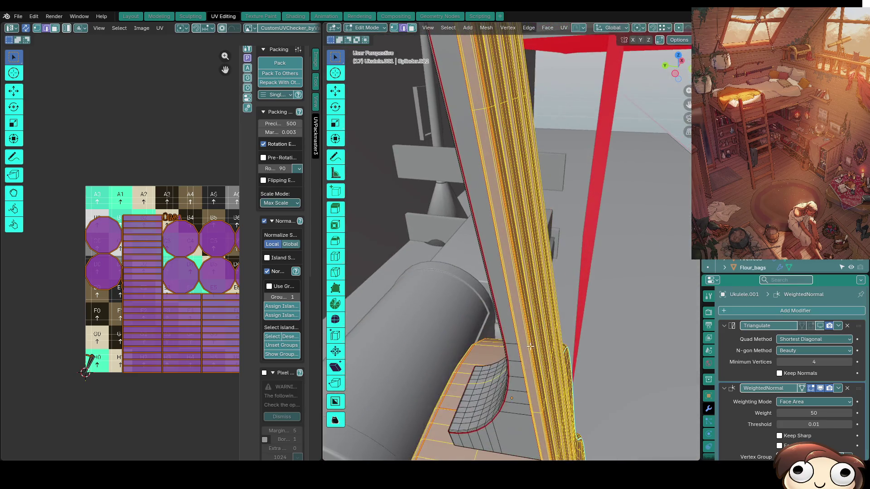
# Inspect the neck and headstock, clear the selection, switch to face mode, and return to Object Mode.
pyautogui.scroll(3, 531, 346)
pyautogui.scroll(2, 539, 292)
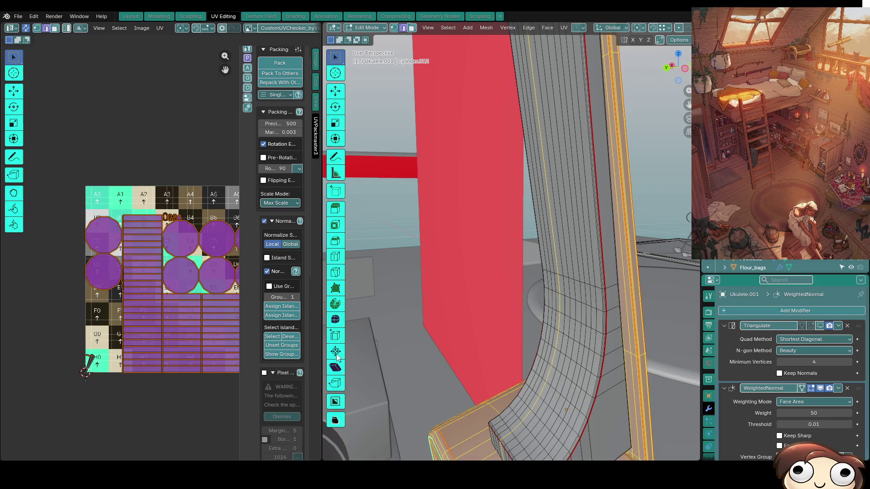
pyautogui.moveTo(666, 302)
pyautogui.mouseDown(button='middle')
pyautogui.moveTo(550, 134)
pyautogui.moveTo(517, 277)
pyautogui.moveTo(525, 334)
pyautogui.moveTo(491, 329)
pyautogui.mouseUp(button='middle')
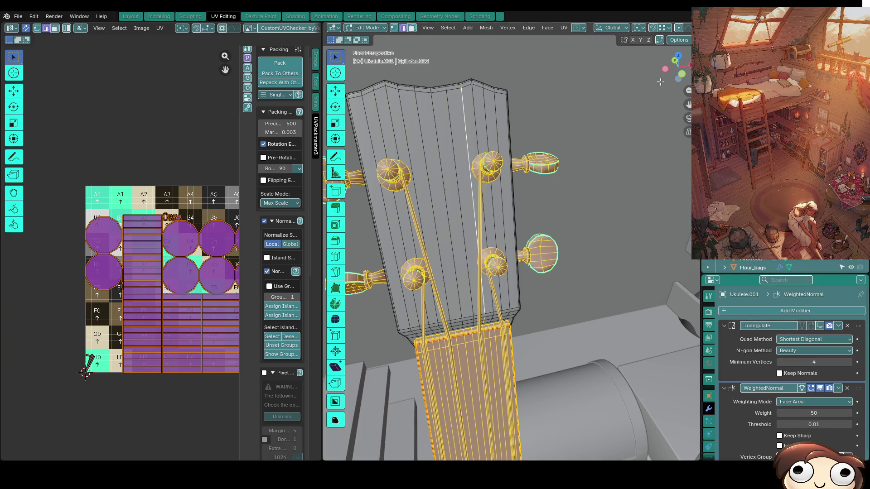
pyautogui.moveTo(609, 262); pyautogui.dragTo(582, 256, button='middle')
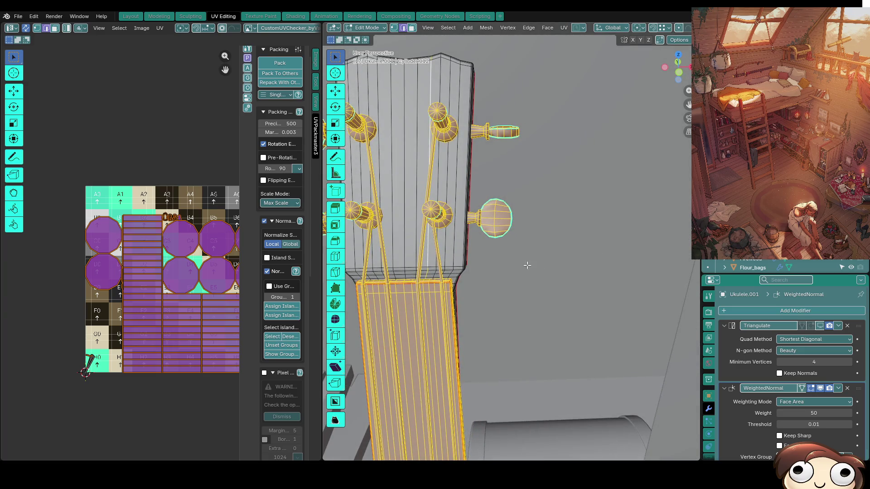
pyautogui.moveTo(426, 262)
pyautogui.mouseDown(button='middle')
pyautogui.moveTo(539, 308)
pyautogui.moveTo(556, 288)
pyautogui.moveTo(485, 214)
pyautogui.moveTo(475, 357)
pyautogui.moveTo(499, 326)
pyautogui.moveTo(461, 219)
pyautogui.moveTo(576, 267)
pyautogui.moveTo(541, 294)
pyautogui.moveTo(525, 330)
pyautogui.moveTo(401, 348)
pyautogui.moveTo(510, 253)
pyautogui.mouseUp(button='middle')
pyautogui.click(583, 264)
pyautogui.press('3')
pyautogui.moveTo(516, 217); pyautogui.dragTo(540, 393, button='middle')
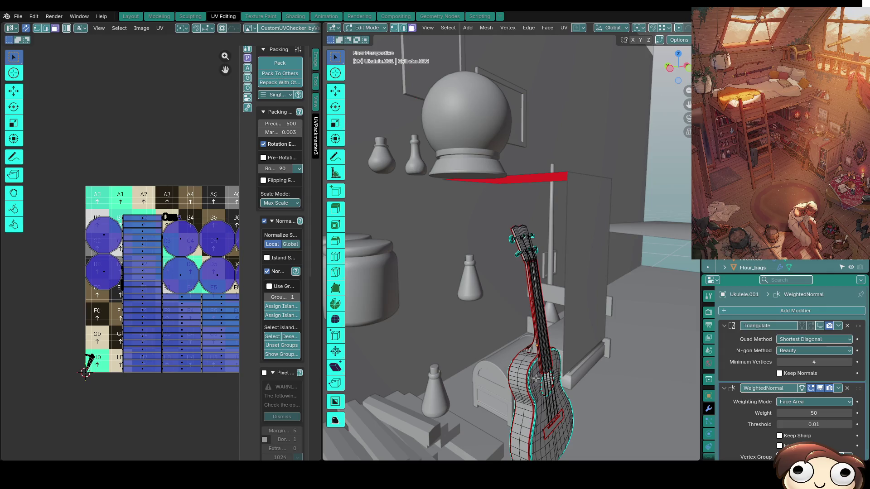
pyautogui.press('Tab')
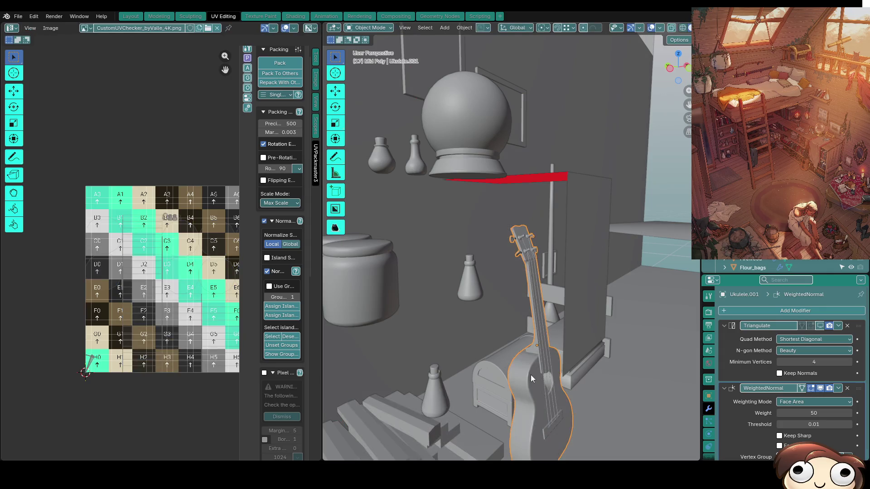
# Isolate the ukulele, enter Edit Mode, and hide everything except the faces linked to the neck heel.
pyautogui.press('KP_Divide')
pyautogui.press('Tab')
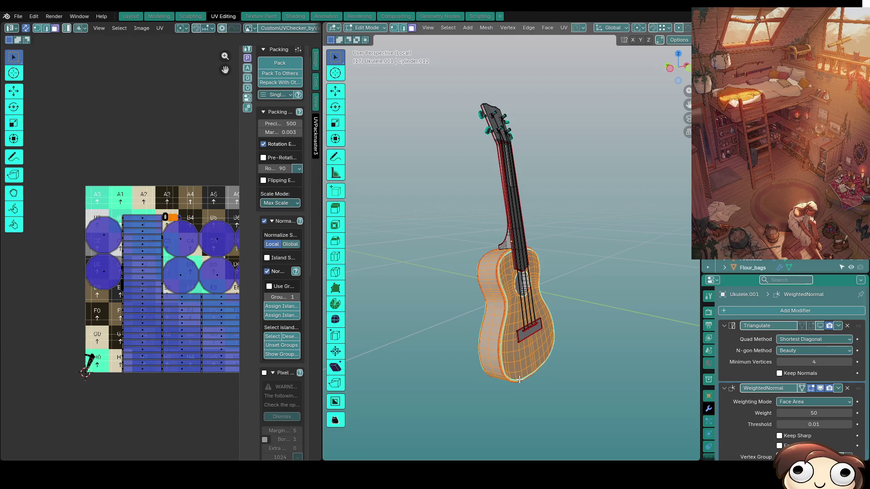
pyautogui.scroll(3, 564, 311)
pyautogui.moveTo(564, 311)
pyautogui.mouseDown(button='middle')
pyautogui.moveTo(528, 231)
pyautogui.moveTo(577, 285)
pyautogui.moveTo(537, 301)
pyautogui.mouseUp(button='middle')
pyautogui.scroll(4, 527, 231)
pyautogui.click(577, 285)
pyautogui.press('l')
pyautogui.hotkey('ctrl', 'i')
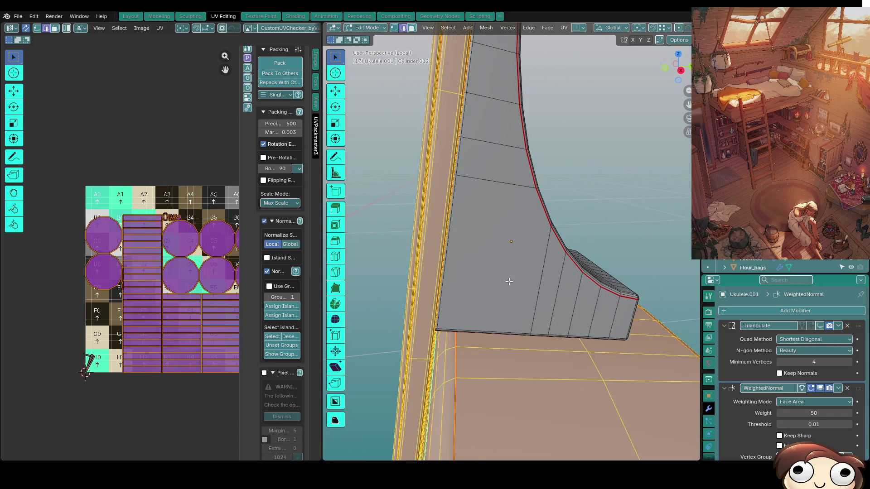
pyautogui.press('h')
# Check the isolated neck for gaps from several angles, then frame it in the view.
pyautogui.moveTo(517, 297)
pyautogui.mouseDown(button='middle')
pyautogui.moveTo(540, 300)
pyautogui.moveTo(540, 315)
pyautogui.mouseUp(button='middle')
pyautogui.scroll(3, 575, 283)
pyautogui.moveTo(574, 282); pyautogui.dragTo(581, 260, button='middle')
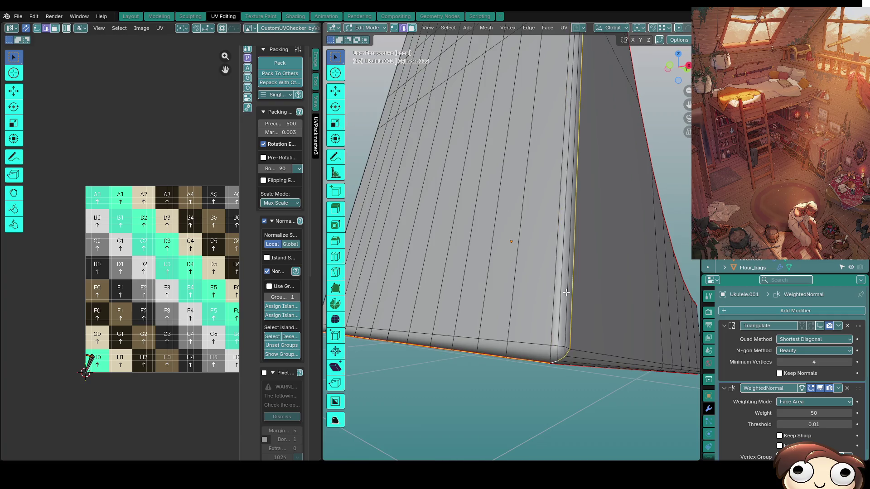
pyautogui.scroll(-5, 566, 308)
pyautogui.moveTo(572, 325)
pyautogui.mouseDown(button='middle')
pyautogui.moveTo(384, 334)
pyautogui.moveTo(533, 239)
pyautogui.moveTo(641, 305)
pyautogui.moveTo(641, 319)
pyautogui.moveTo(448, 259)
pyautogui.mouseUp(button='middle')
pyautogui.scroll(-3, 384, 334)
pyautogui.scroll(5, 383, 334)
pyautogui.rightClick(627, 316)
pyautogui.click(627, 317)
pyautogui.press('KP_Decimal')
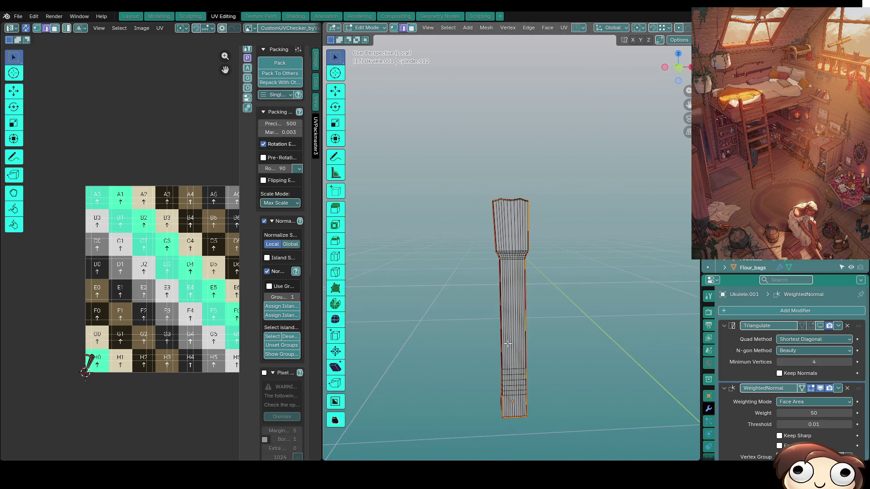
# Mark the neck's side and bottom edges and the edge loop across the neck as seams.
pyautogui.scroll(4, 510, 280)
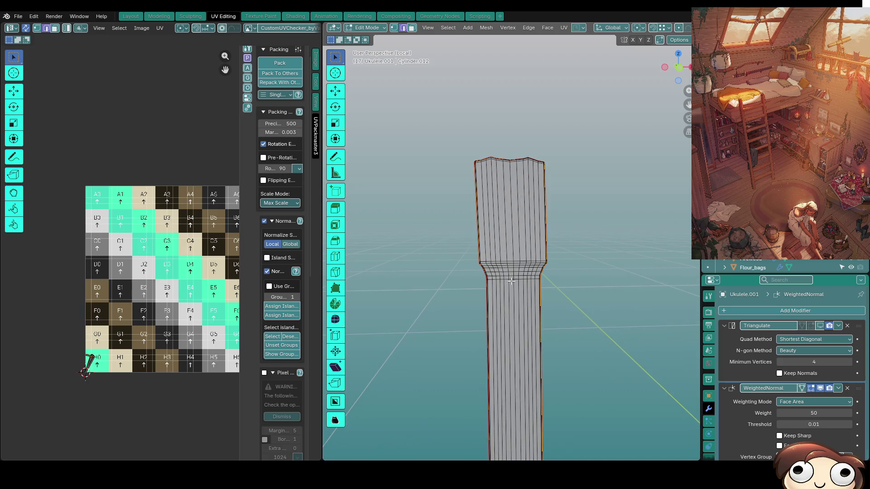
pyautogui.rightClick(511, 280)
pyautogui.click(511, 280)
pyautogui.moveTo(511, 280)
pyautogui.mouseDown(button='middle')
pyautogui.moveTo(489, 190)
pyautogui.moveTo(483, 214)
pyautogui.moveTo(491, 172)
pyautogui.mouseUp(button='middle')
pyautogui.keyDown('alt'); pyautogui.click(495, 221); pyautogui.keyUp('alt')
pyautogui.rightClick(495, 221)
pyautogui.click(495, 221)
# Orbit around the neck and heel, toggling local view, to check the new seams.
pyautogui.moveTo(495, 221); pyautogui.dragTo(561, 249, button='middle')
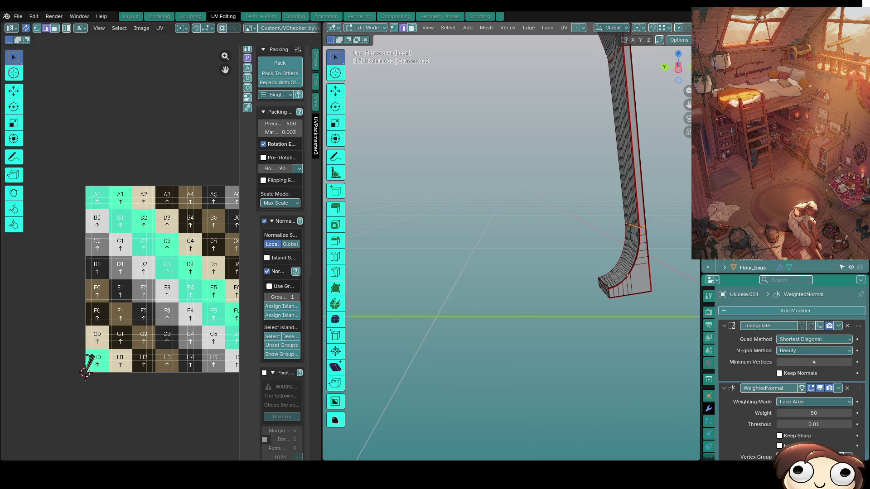
pyautogui.moveTo(630, 271)
pyautogui.mouseDown(button='middle')
pyautogui.moveTo(633, 294)
pyautogui.moveTo(623, 278)
pyautogui.mouseUp(button='middle')
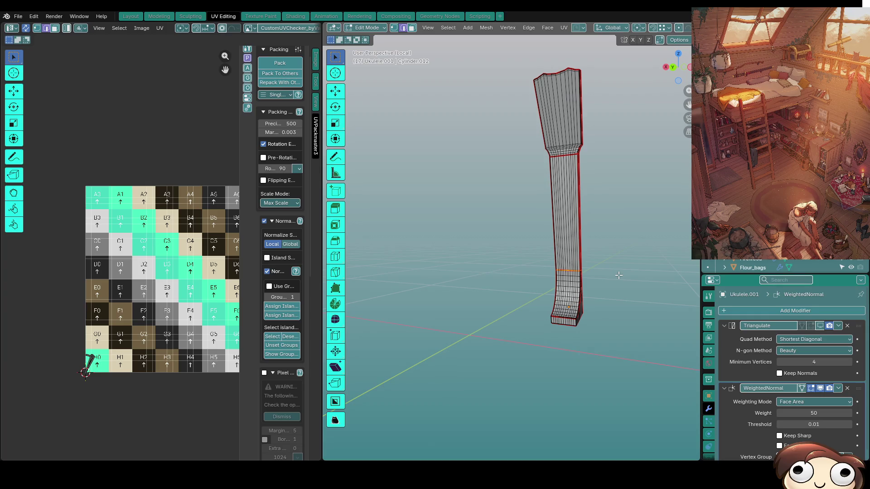
pyautogui.scroll(3, 459, 374)
pyautogui.moveTo(521, 317)
pyautogui.mouseDown(button='middle')
pyautogui.moveTo(588, 260)
pyautogui.moveTo(574, 255)
pyautogui.mouseUp(button='middle')
pyautogui.press('KP_Divide')
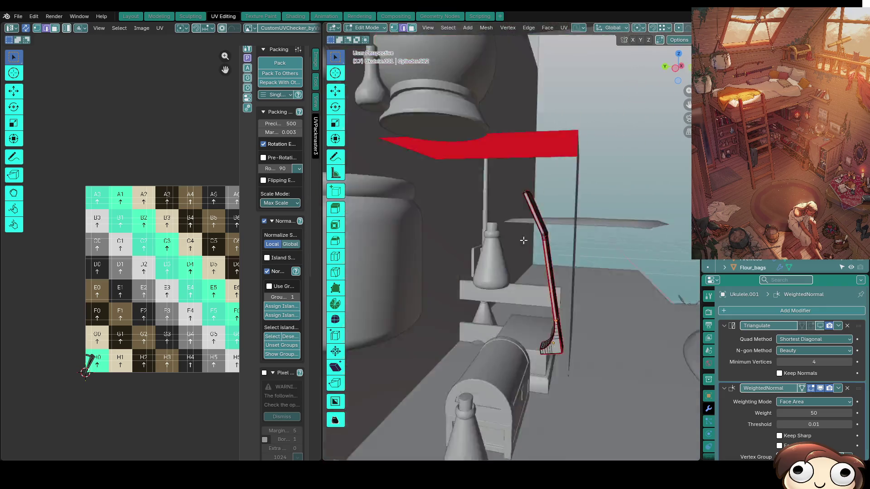
pyautogui.press('KP_Divide')
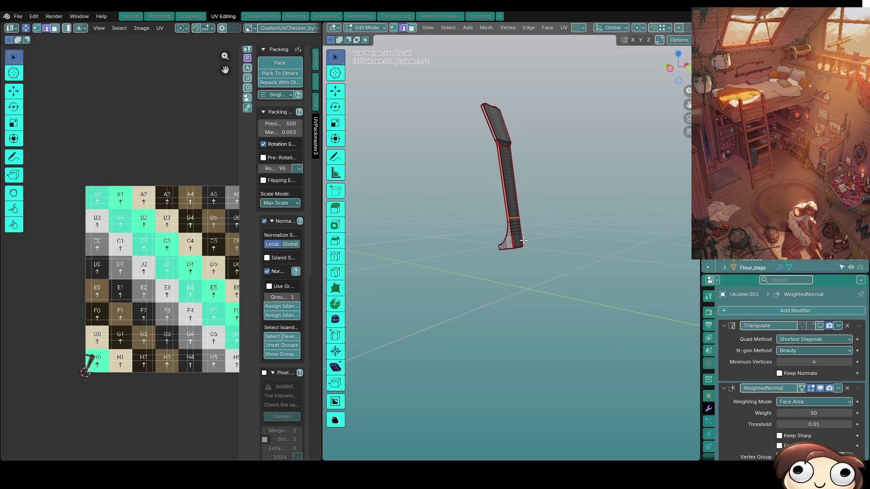
pyautogui.scroll(8, 523, 240)
pyautogui.moveTo(524, 240)
pyautogui.mouseDown(button='middle')
pyautogui.moveTo(480, 281)
pyautogui.moveTo(500, 256)
pyautogui.mouseUp(button='middle')
pyautogui.scroll(-1, 750, 370)
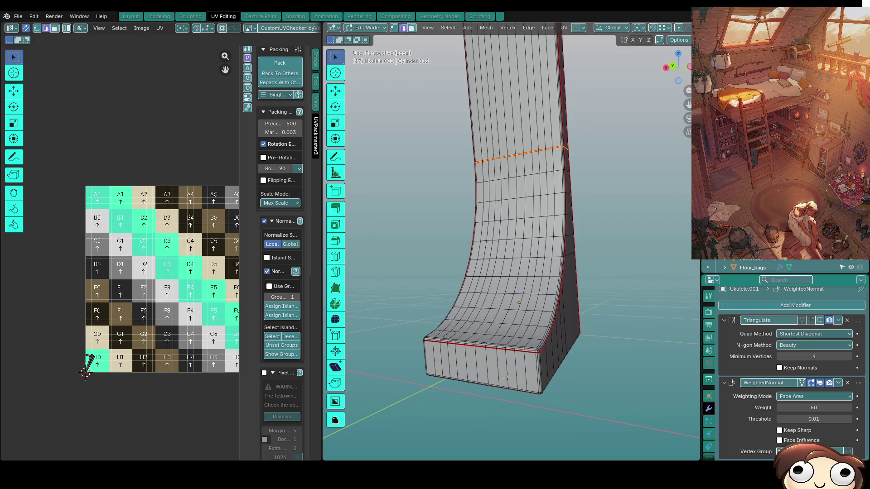
pyautogui.moveTo(421, 318); pyautogui.dragTo(492, 432, button='middle')
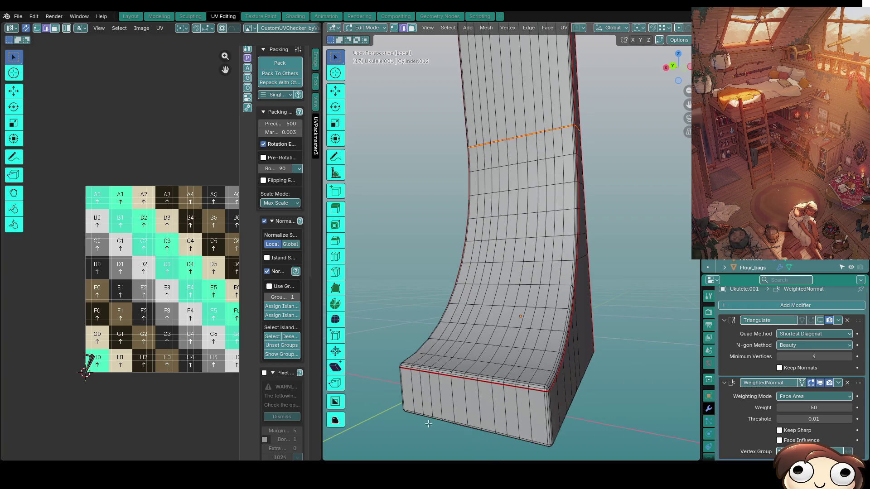
pyautogui.moveTo(515, 245)
pyautogui.keyDown('shift'); pyautogui.mouseDown(button='middle')
pyautogui.moveTo(454, 250)
pyautogui.moveTo(481, 277)
pyautogui.mouseUp(button='middle'); pyautogui.keyUp('shift')
pyautogui.moveTo(154, 343)
pyautogui.mouseDown(button='middle')
pyautogui.moveTo(86, 321)
pyautogui.moveTo(122, 297)
pyautogui.moveTo(79, 284)
pyautogui.mouseUp(button='middle')
pyautogui.scroll(3, 122, 297)
pyautogui.scroll(-3, 122, 297)
pyautogui.scroll(4, 134, 309)
pyautogui.scroll(-4, 584, 371)
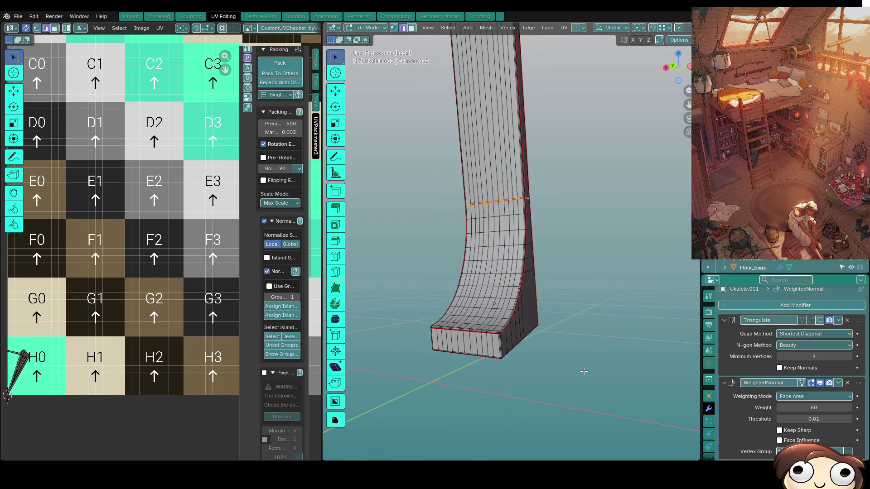
# Select the whole neck mesh and unwrap it with the Conformal method, then inspect the checker.
pyautogui.press('a')
pyautogui.press('u')
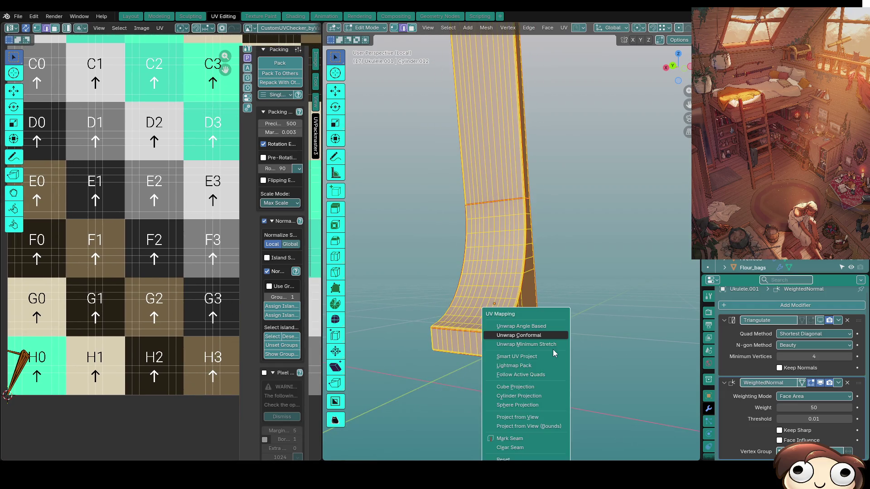
pyautogui.click(551, 337)
pyautogui.scroll(-4, 132, 251)
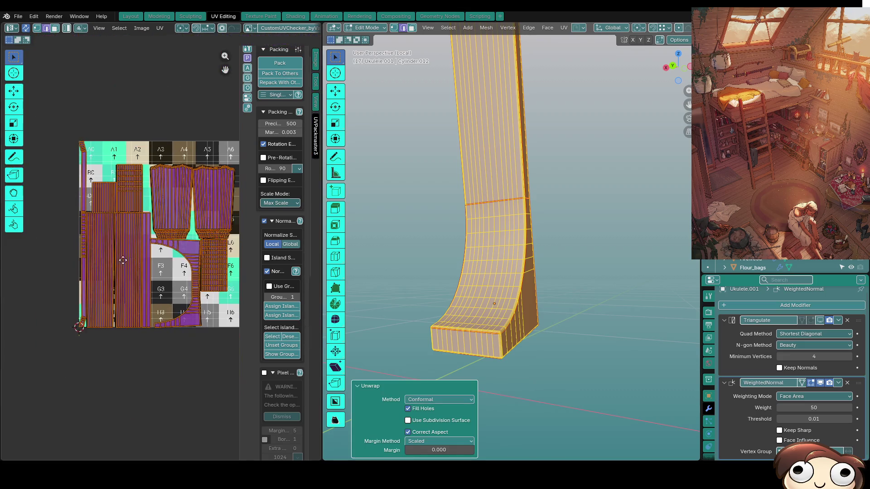
pyautogui.moveTo(480, 226)
pyautogui.mouseDown(button='middle')
pyautogui.moveTo(500, 213)
pyautogui.moveTo(513, 424)
pyautogui.moveTo(528, 338)
pyautogui.moveTo(544, 362)
pyautogui.moveTo(552, 355)
pyautogui.moveTo(572, 290)
pyautogui.moveTo(507, 349)
pyautogui.moveTo(566, 373)
pyautogui.mouseUp(button='middle')
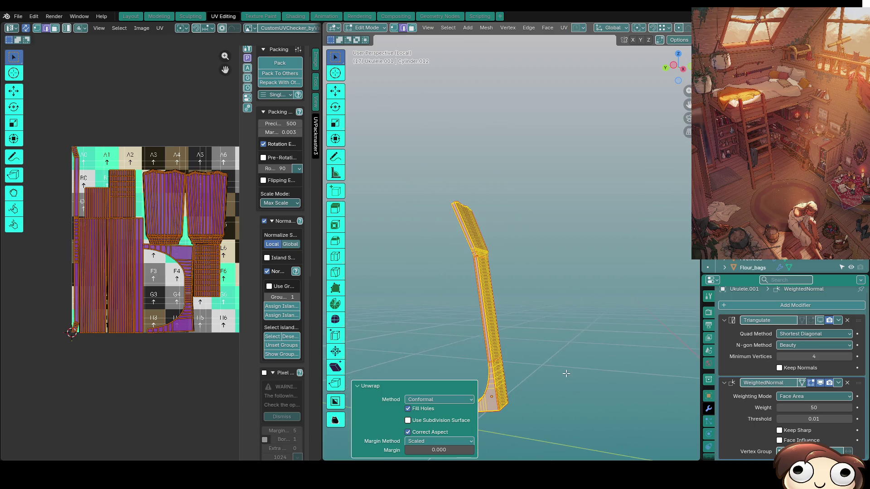
pyautogui.click(566, 373)
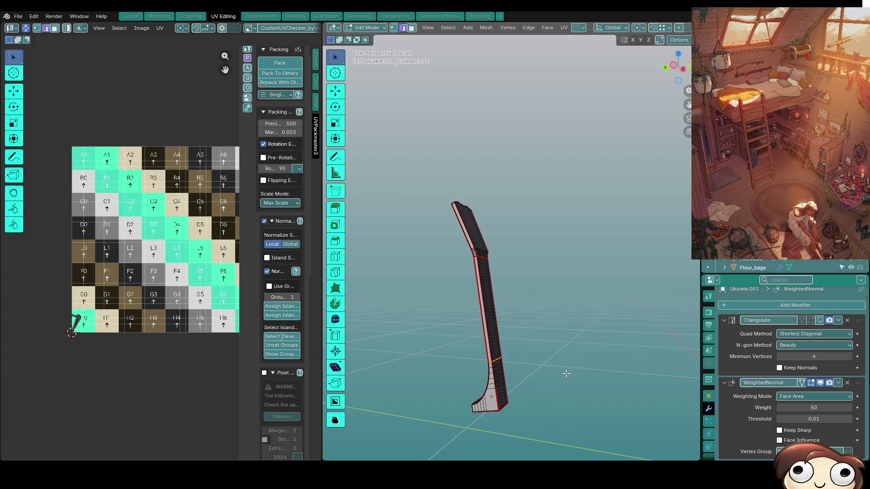
# Unwrap the whole neck again with Conformal and check the checker texture.
pyautogui.press('a')
pyautogui.press('u')
pyautogui.click(561, 336)
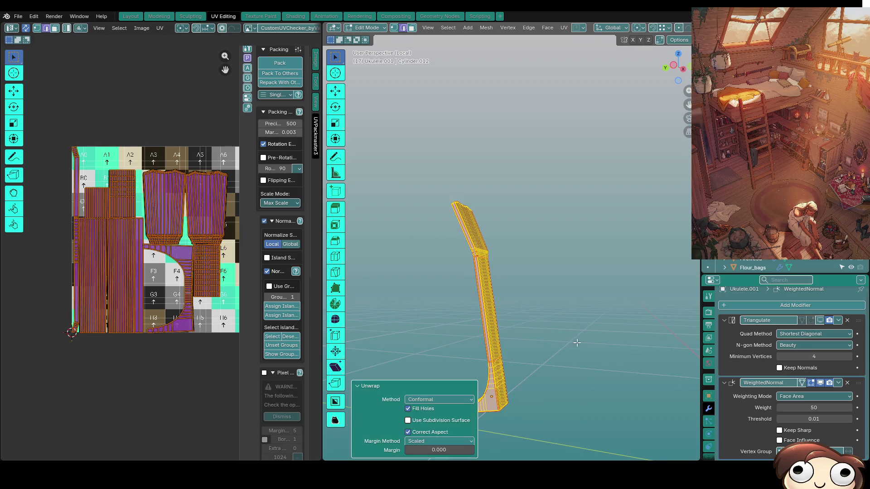
pyautogui.click(568, 358)
pyautogui.scroll(10, 455, 320)
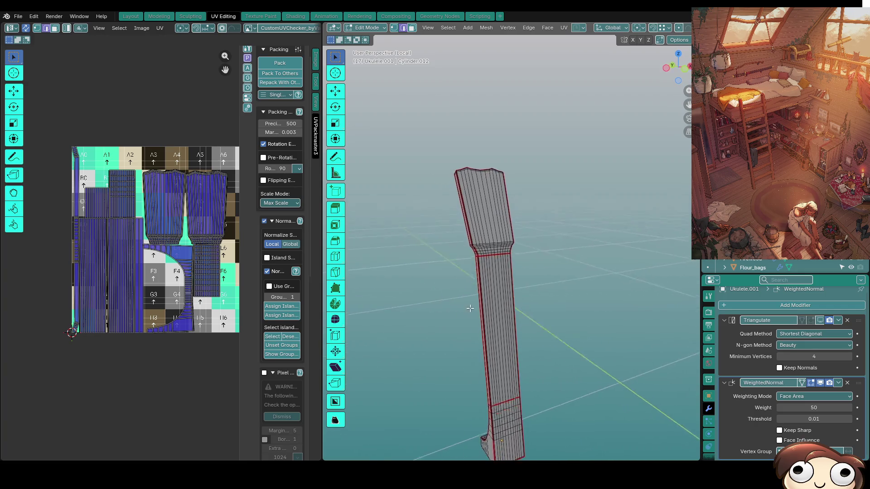
pyautogui.scroll(-8, 525, 271)
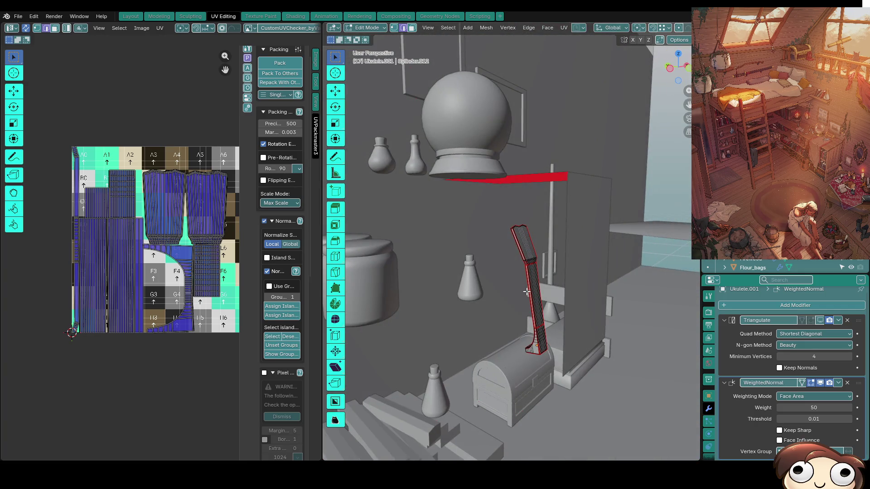
# Isolate the ukulele in local view and reveal all its hidden parts with Alt+H.
pyautogui.press('KP_Divide')
pyautogui.hotkey('alt', 'h')
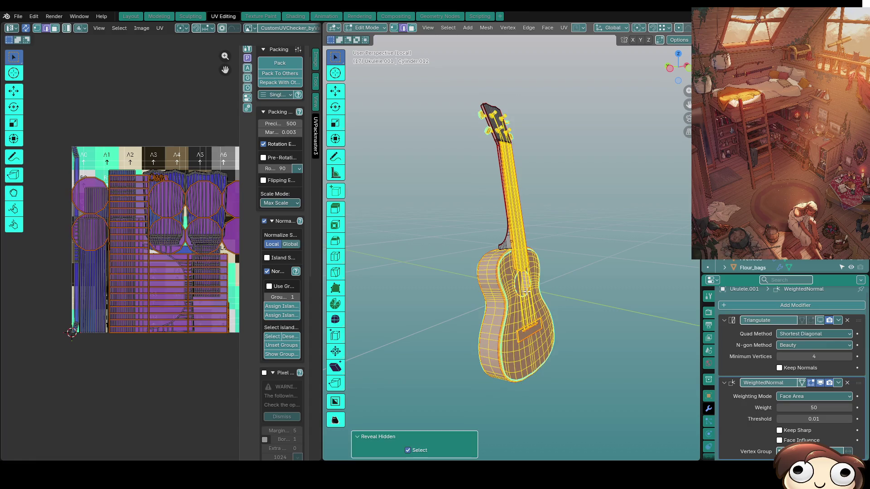
pyautogui.scroll(3, 485, 169)
pyautogui.hotkey('alt', 'a')
pyautogui.moveTo(499, 190)
pyautogui.mouseDown(button='middle')
pyautogui.moveTo(528, 235)
pyautogui.moveTo(608, 257)
pyautogui.moveTo(562, 228)
pyautogui.moveTo(524, 304)
pyautogui.moveTo(544, 284)
pyautogui.mouseUp(button='middle')
pyautogui.scroll(4, 529, 236)
pyautogui.scroll(-4, 528, 235)
# Deselect the ukulele mesh and return to Object Mode to view the headstock.
pyautogui.press('a')
pyautogui.press('u')
pyautogui.press('Escape')
pyautogui.moveTo(581, 136)
pyautogui.mouseDown(button='middle')
pyautogui.moveTo(494, 169)
pyautogui.moveTo(621, 246)
pyautogui.moveTo(567, 326)
pyautogui.moveTo(519, 343)
pyautogui.mouseUp(button='middle')
pyautogui.hotkey('alt', 'a')
pyautogui.scroll(6, 511, 176)
pyautogui.press('Tab')
pyautogui.scroll(-4, 512, 274)
pyautogui.moveTo(512, 275); pyautogui.dragTo(499, 288, button='middle')
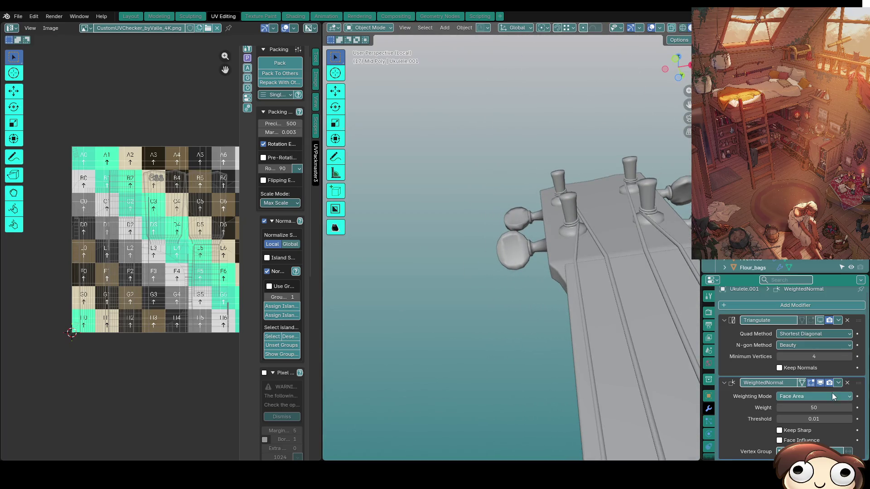
# Toggle the WeightedNormal modifier's viewport display, then remove the modifier.
pyautogui.click(820, 384)
pyautogui.scroll(-8, 518, 297)
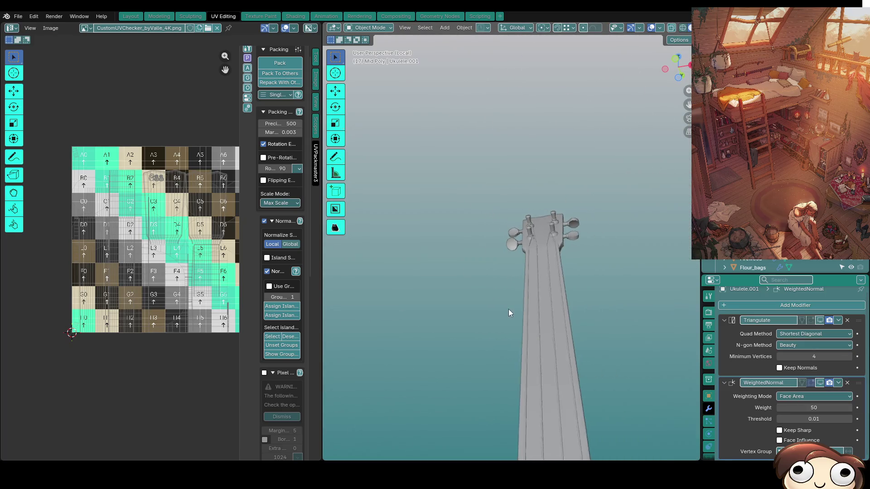
pyautogui.moveTo(502, 316)
pyautogui.mouseDown(button='middle')
pyautogui.moveTo(501, 420)
pyautogui.moveTo(662, 381)
pyautogui.moveTo(552, 344)
pyautogui.moveTo(602, 351)
pyautogui.mouseUp(button='middle')
pyautogui.click(847, 383)
pyautogui.scroll(5, 516, 301)
pyautogui.moveTo(521, 302)
pyautogui.mouseDown(button='middle')
pyautogui.moveTo(565, 349)
pyautogui.moveTo(659, 336)
pyautogui.moveTo(629, 348)
pyautogui.mouseUp(button='middle')
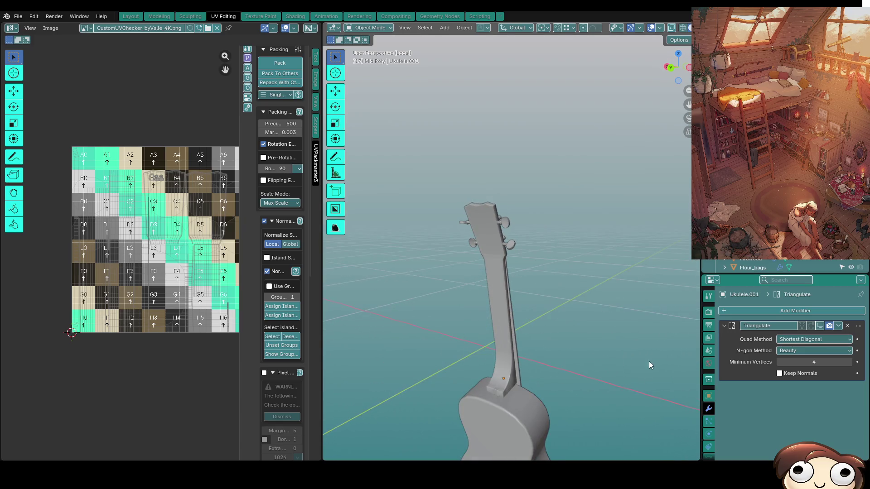
# Add a new Weighted Normal modifier and hide it in the viewport to compare shading.
pyautogui.click(762, 310)
pyautogui.write('weight')
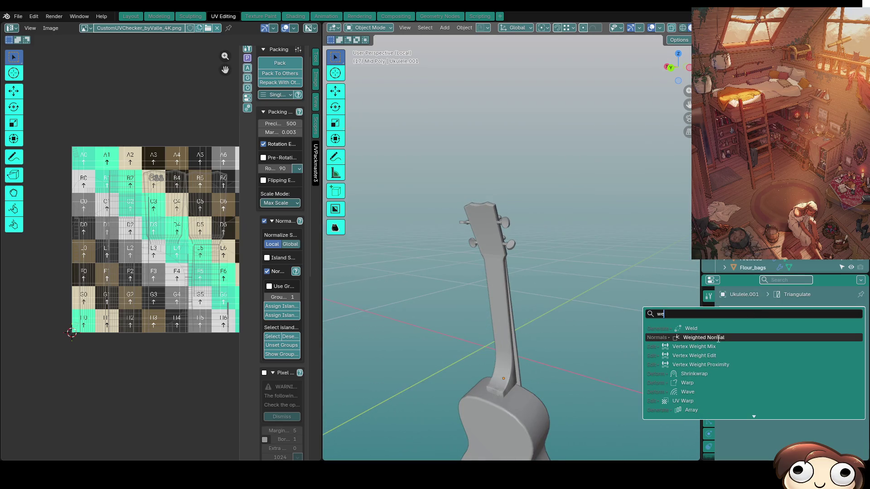
pyautogui.press('Return')
pyautogui.moveTo(685, 333); pyautogui.dragTo(413, 271, button='middle')
pyautogui.scroll(6, 436, 238)
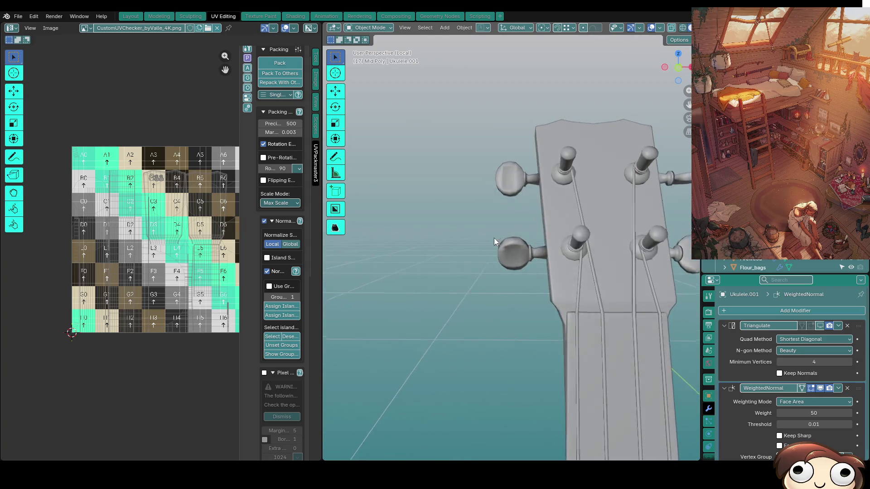
pyautogui.click(820, 388)
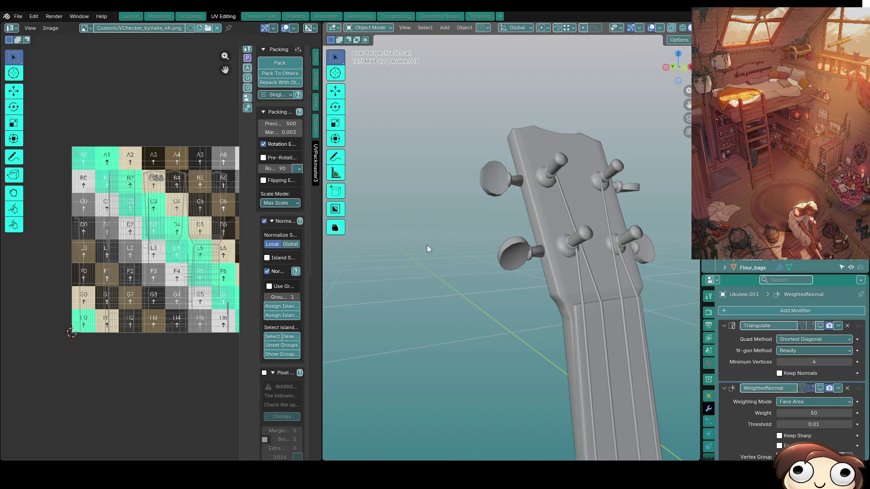
# Apply Shade Smooth and then Shade Auto Smooth to the ukulele.
pyautogui.click(515, 262)
pyautogui.rightClick(503, 270)
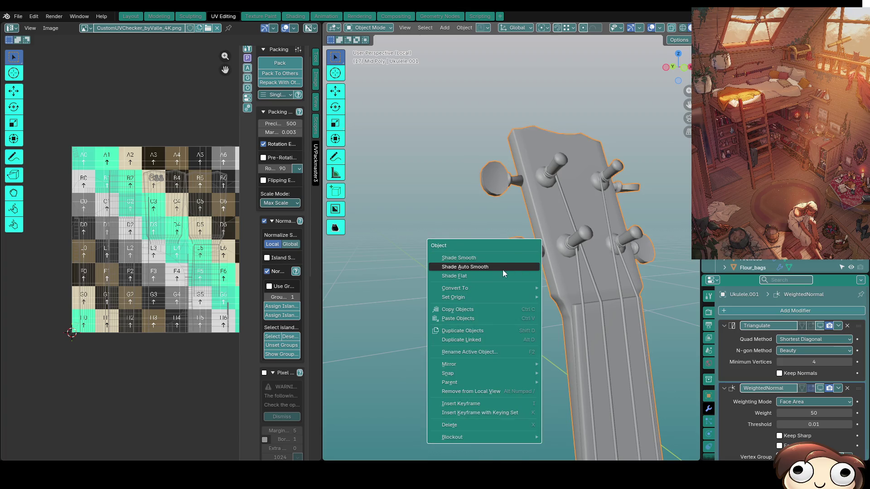
pyautogui.click(483, 259)
pyautogui.rightClick(485, 285)
pyautogui.click(480, 285)
pyautogui.moveTo(480, 285)
pyautogui.mouseDown(button='middle')
pyautogui.moveTo(464, 249)
pyautogui.moveTo(440, 275)
pyautogui.mouseUp(button='middle')
pyautogui.rightClick(462, 267)
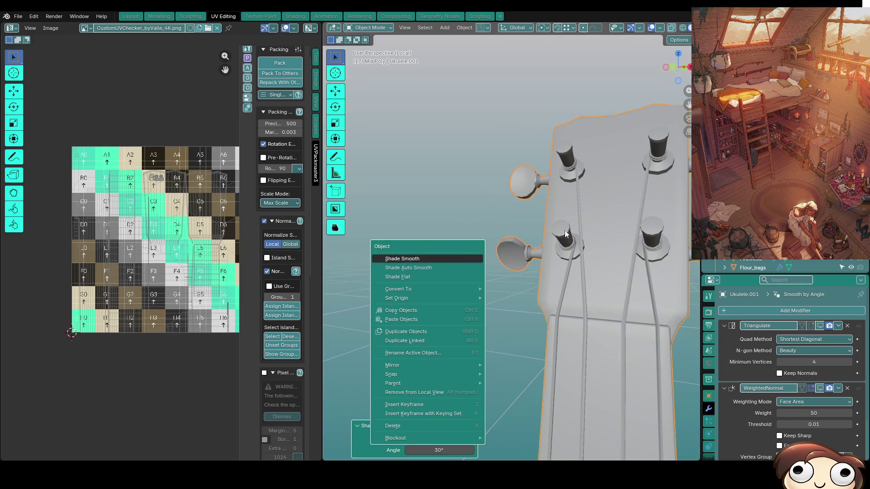
pyautogui.press('Escape')
# Raise the auto smooth angle above the default 30° and inspect the smoothed neck and body.
pyautogui.moveTo(444, 450)
pyautogui.mouseDown()
pyautogui.moveTo(480, 449)
pyautogui.moveTo(443, 451)
pyautogui.mouseUp()
pyautogui.click(441, 449)
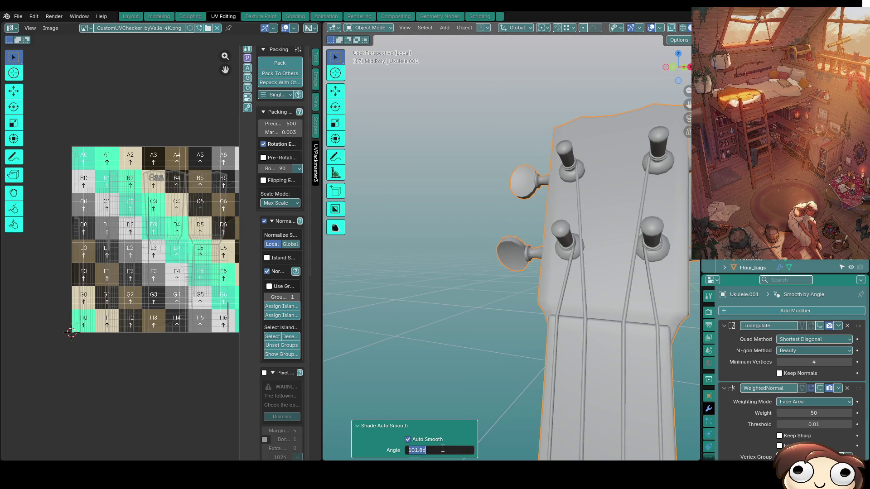
pyautogui.press('Return')
pyautogui.scroll(-8, 414, 309)
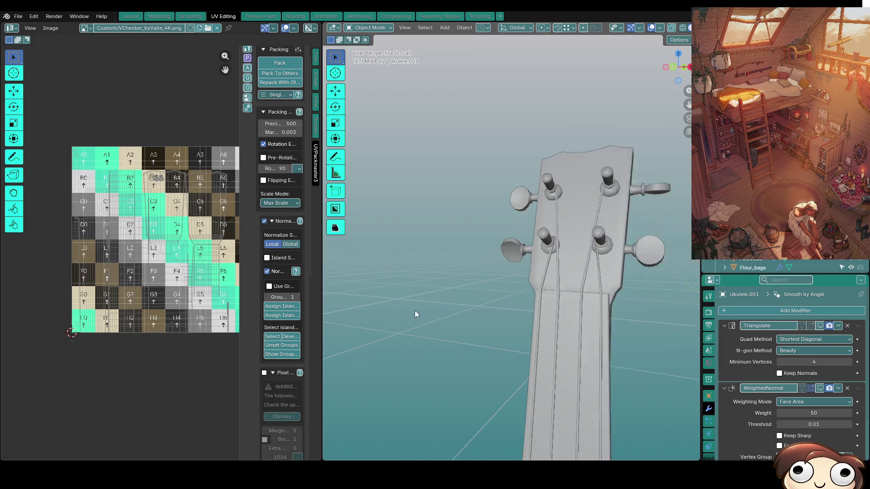
pyautogui.scroll(5, 444, 260)
pyautogui.moveTo(434, 230)
pyautogui.mouseDown(button='middle')
pyautogui.moveTo(480, 249)
pyautogui.moveTo(608, 243)
pyautogui.moveTo(377, 392)
pyautogui.moveTo(518, 366)
pyautogui.mouseUp(button='middle')
pyautogui.scroll(-5, 540, 327)
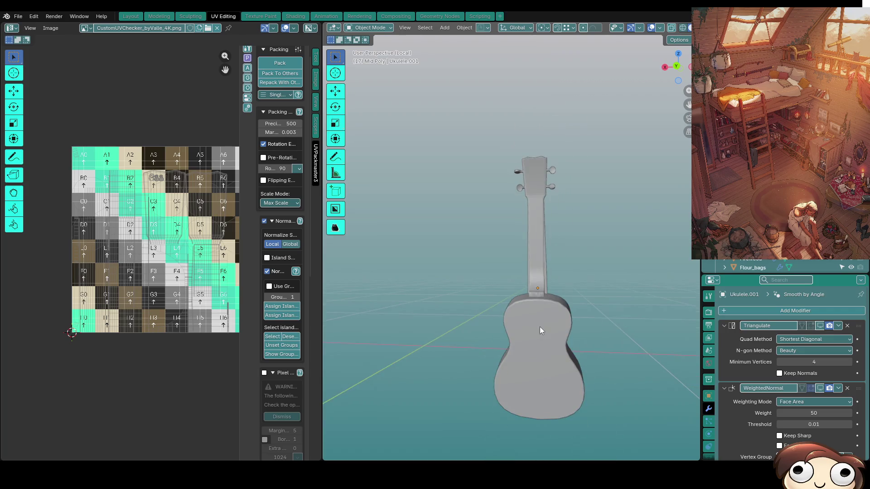
pyautogui.scroll(5, 515, 326)
pyautogui.scroll(8, 515, 326)
pyautogui.press('Tab')
pyautogui.press('Tab')
pyautogui.scroll(3, 466, 319)
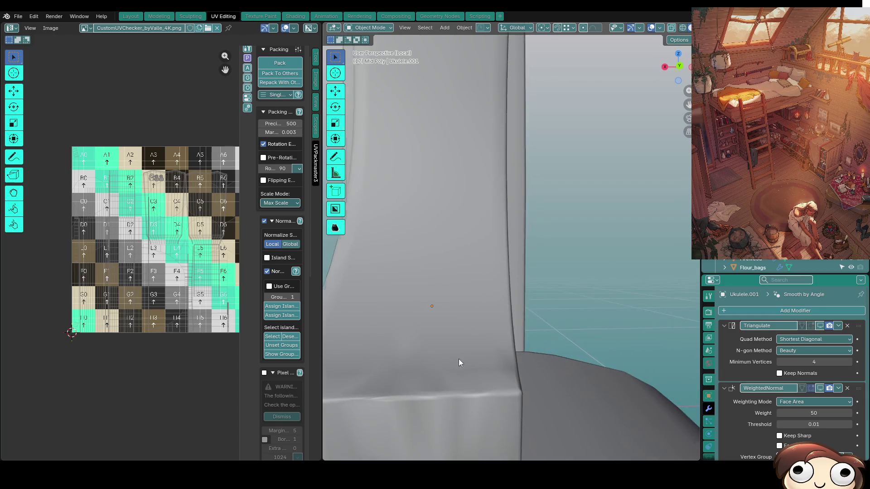
# Add another Weighted Normal modifier to the ukulele.
pyautogui.scroll(2, 453, 366)
pyautogui.click(492, 330)
pyautogui.click(746, 311)
pyautogui.write('we')
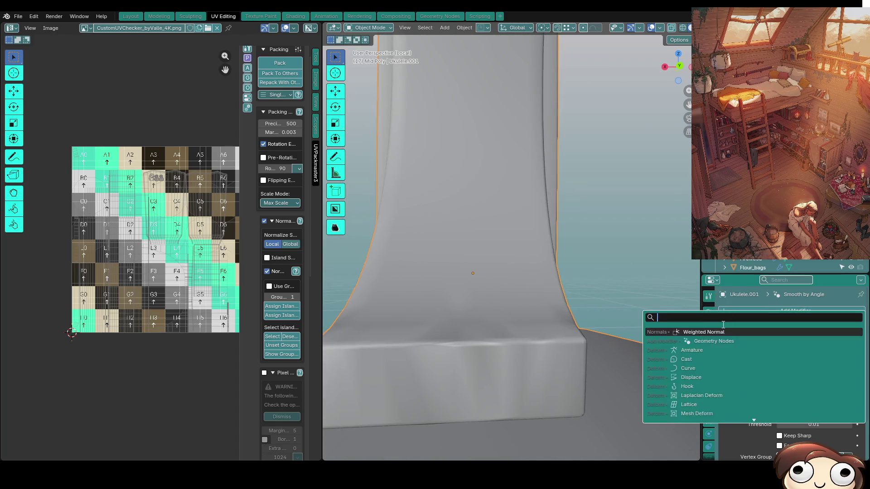
pyautogui.click(704, 340)
pyautogui.press('Tab')
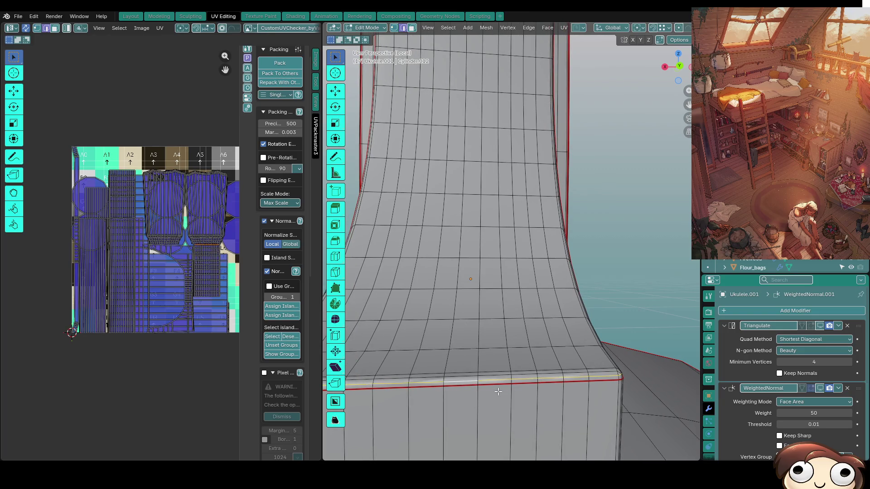
pyautogui.press('Tab')
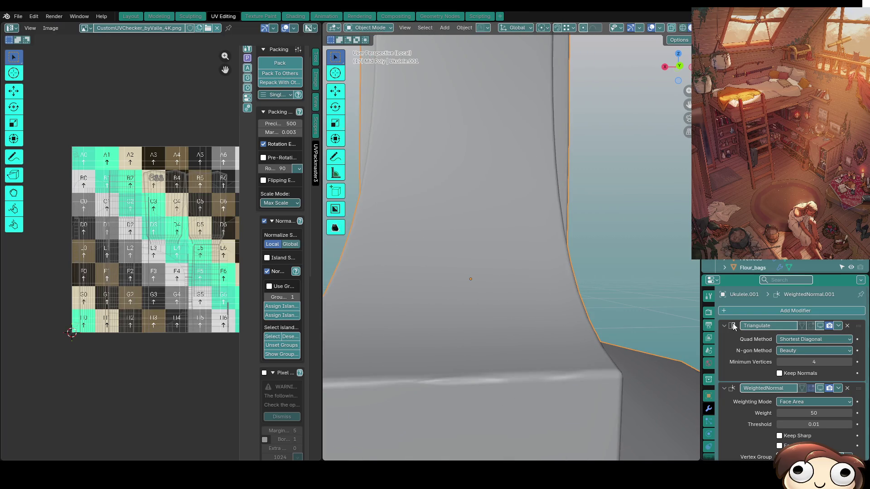
# Set the Smooth by Angle modifier's angle to 90°.
pyautogui.scroll(-6, 751, 377)
pyautogui.moveTo(795, 442); pyautogui.dragTo(824, 441)
pyautogui.click(824, 441)
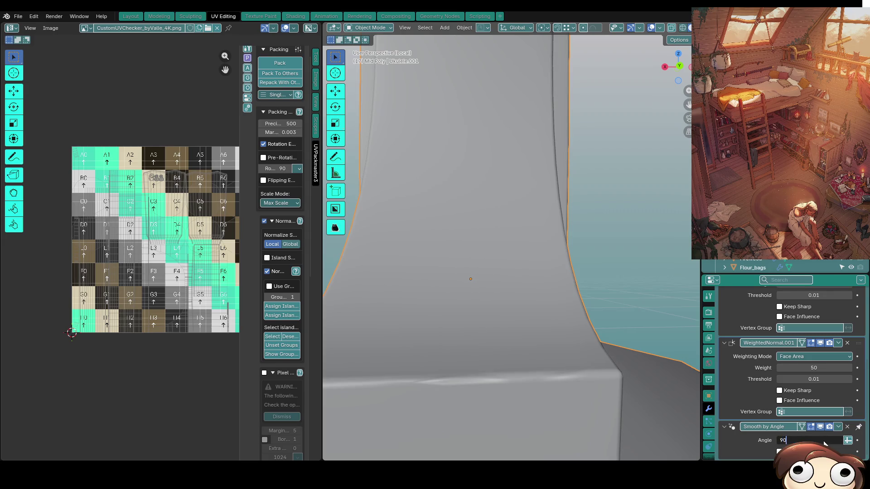
pyautogui.press('Return')
pyautogui.scroll(3, 811, 401)
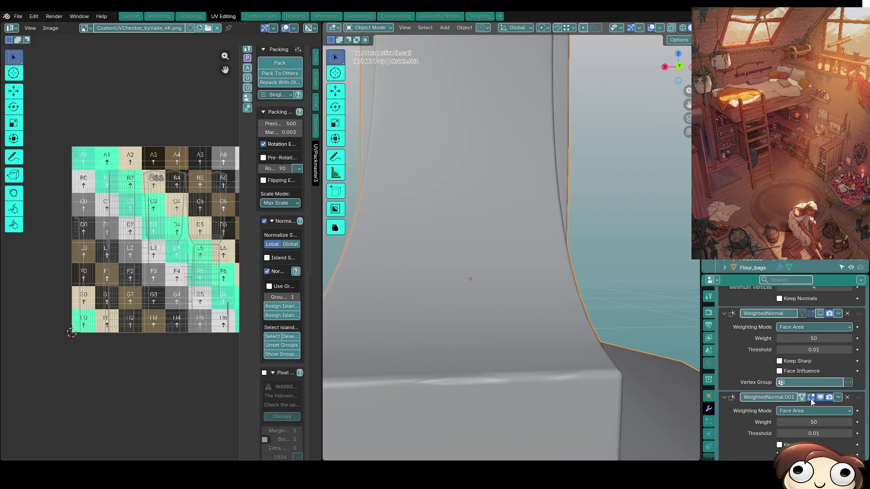
# Delete WeightedNormal.001, compare shading with WeightedNormal toggled, then delete WeightedNormal too.
pyautogui.click(847, 397)
pyautogui.click(820, 343)
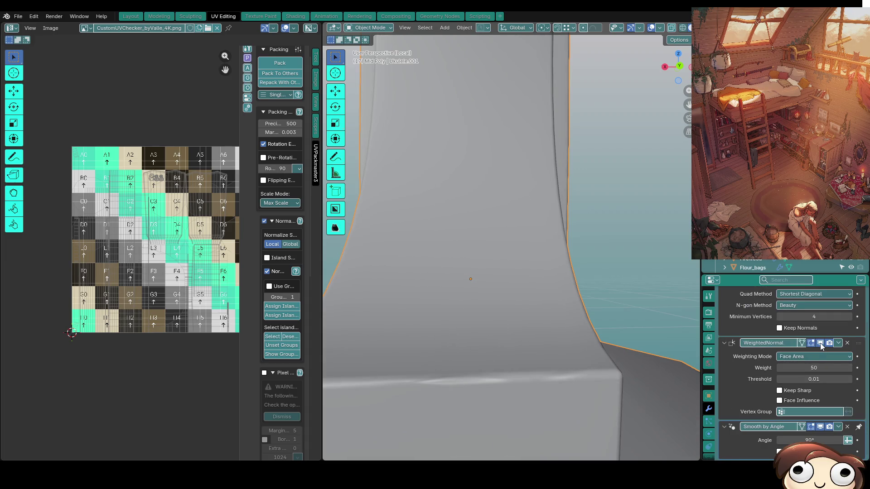
pyautogui.click(820, 343)
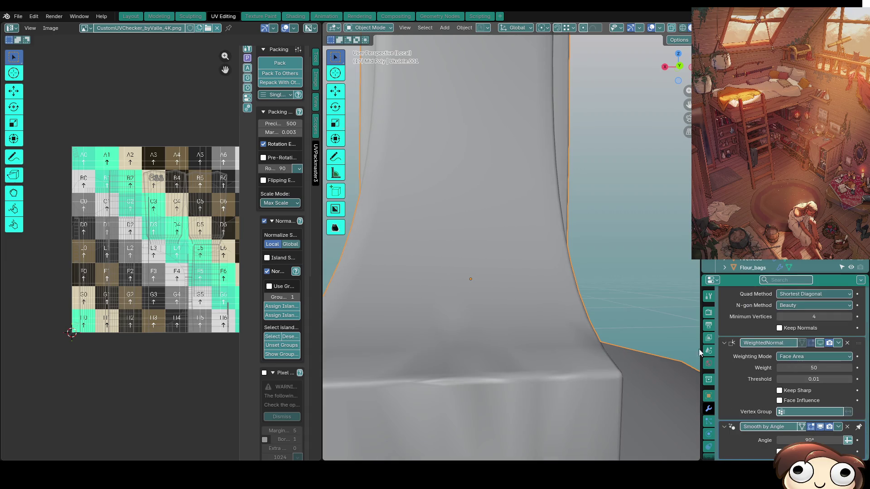
pyautogui.click(821, 343)
pyautogui.moveTo(569, 330)
pyautogui.mouseDown(button='middle')
pyautogui.moveTo(545, 189)
pyautogui.moveTo(478, 423)
pyautogui.moveTo(405, 123)
pyautogui.moveTo(491, 268)
pyautogui.moveTo(466, 272)
pyautogui.moveTo(481, 232)
pyautogui.moveTo(521, 238)
pyautogui.mouseUp(button='middle')
pyautogui.scroll(4, 512, 249)
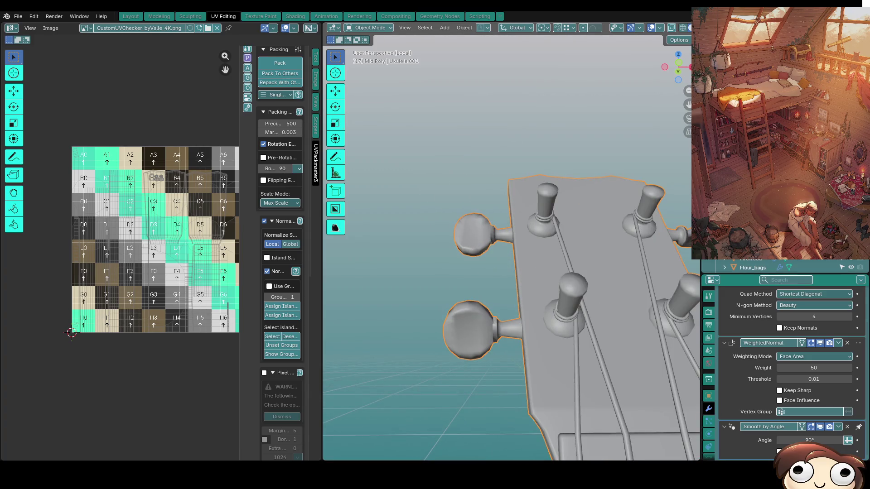
pyautogui.click(821, 343)
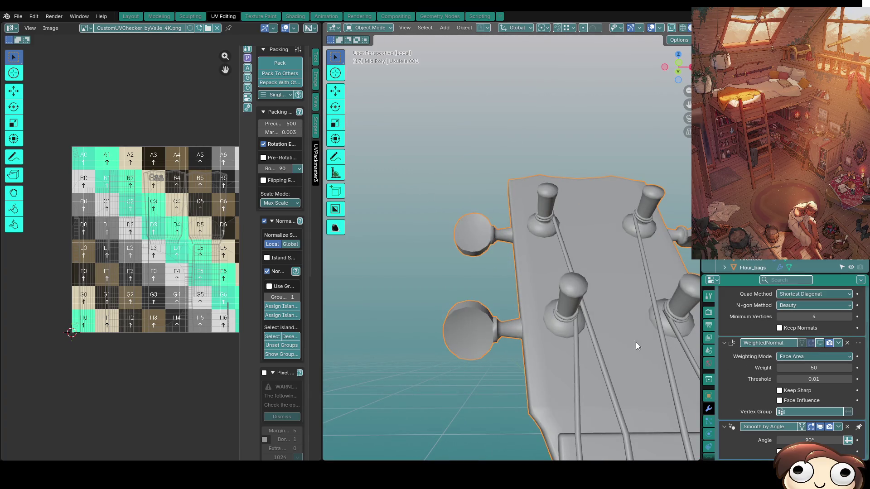
pyautogui.click(847, 343)
# Enter Edit Mode at the neck heel where the neck meets the body.
pyautogui.scroll(-5, 540, 369)
pyautogui.moveTo(540, 368)
pyautogui.mouseDown(button='middle')
pyautogui.moveTo(540, 240)
pyautogui.moveTo(641, 266)
pyautogui.moveTo(624, 304)
pyautogui.mouseUp(button='middle')
pyautogui.scroll(3, 624, 303)
pyautogui.moveTo(577, 275); pyautogui.dragTo(628, 293, button='middle')
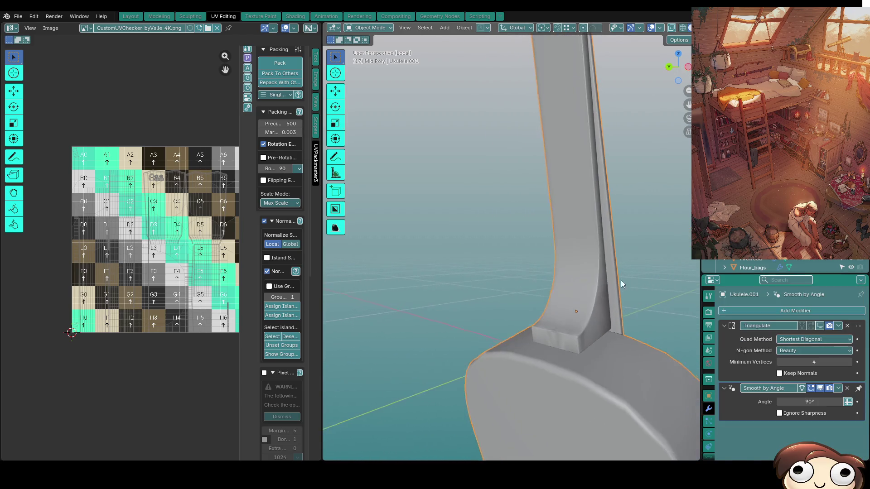
pyautogui.scroll(1, 605, 341)
pyautogui.press('Tab')
pyautogui.scroll(4, 583, 358)
pyautogui.moveTo(582, 358); pyautogui.dragTo(455, 301, button='middle')
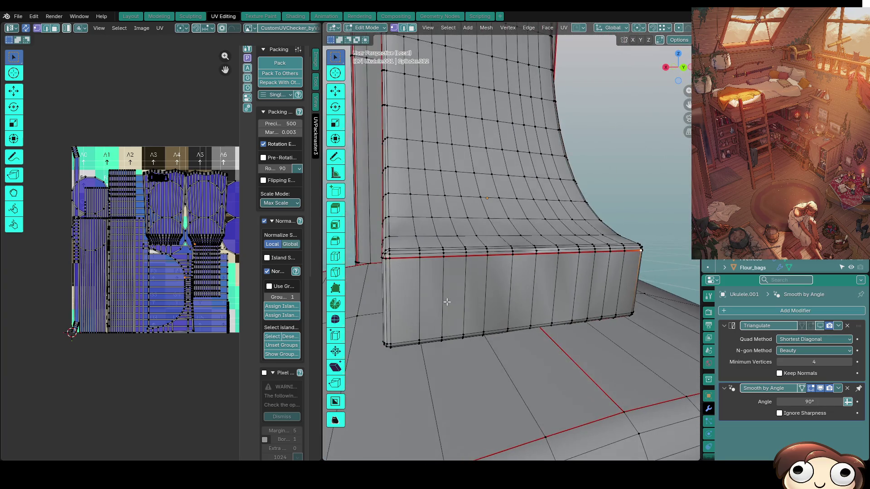
# Delete the side and front strips of faces on the neck heel in face select mode.
pyautogui.press('3')
pyautogui.click(436, 301)
pyautogui.keyDown('ctrl'); pyautogui.click(633, 291); pyautogui.keyUp('ctrl')
pyautogui.hotkey('shift', 'g')
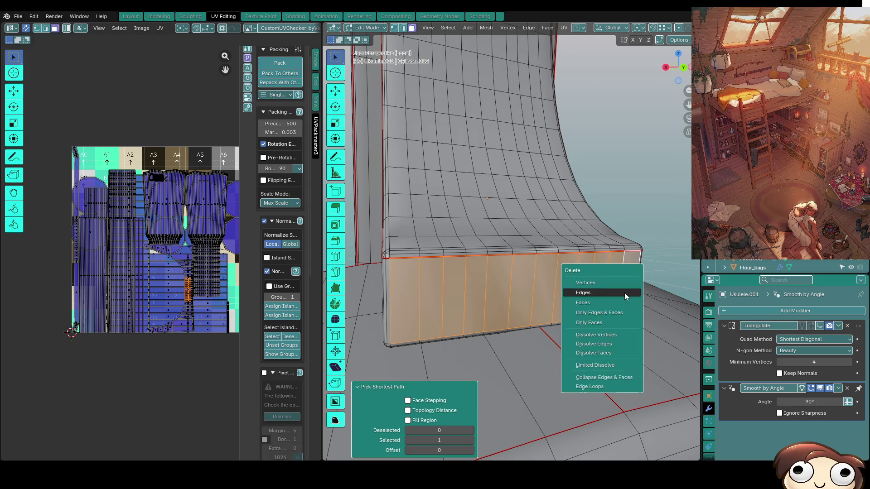
pyautogui.click(624, 293)
pyautogui.moveTo(625, 293)
pyautogui.mouseDown(button='middle')
pyautogui.moveTo(454, 275)
pyautogui.moveTo(395, 315)
pyautogui.mouseUp(button='middle')
pyautogui.moveTo(454, 291); pyautogui.dragTo(422, 324, button='middle')
pyautogui.keyDown('alt'); pyautogui.click(423, 324); pyautogui.keyUp('alt')
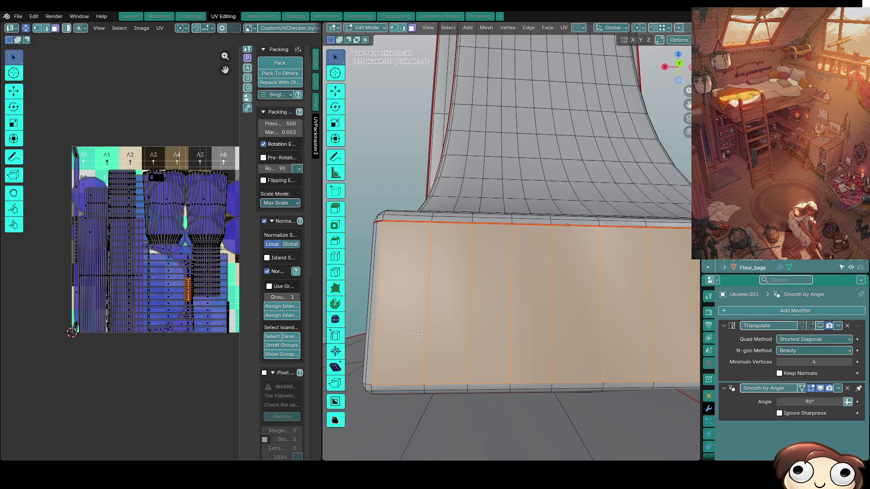
pyautogui.hotkey('shift', 'g')
pyautogui.click(418, 336)
# Reveal the hidden front wall faces, select a column of them and nudge a heel vertex.
pyautogui.press('1')
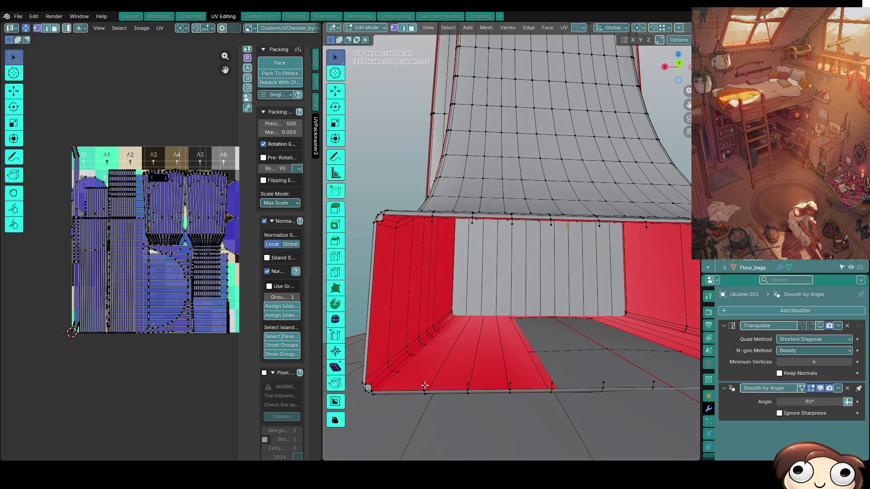
pyautogui.press('2')
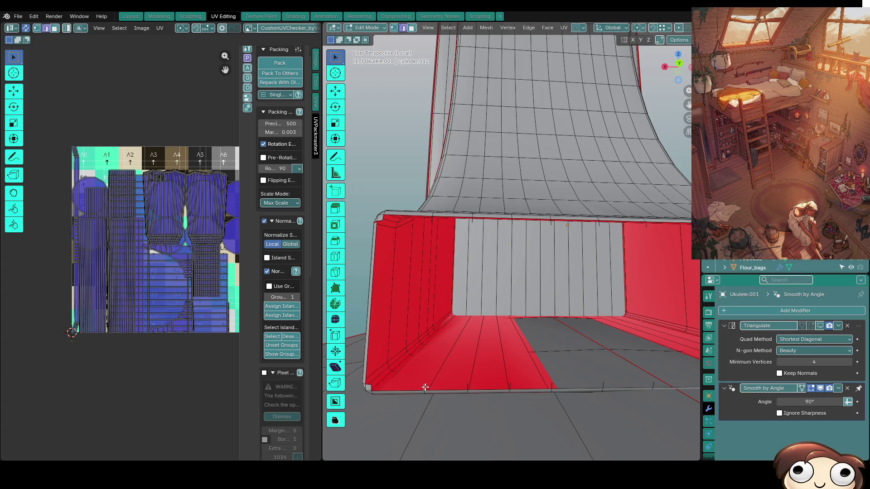
pyautogui.hotkey('shift', 'g')
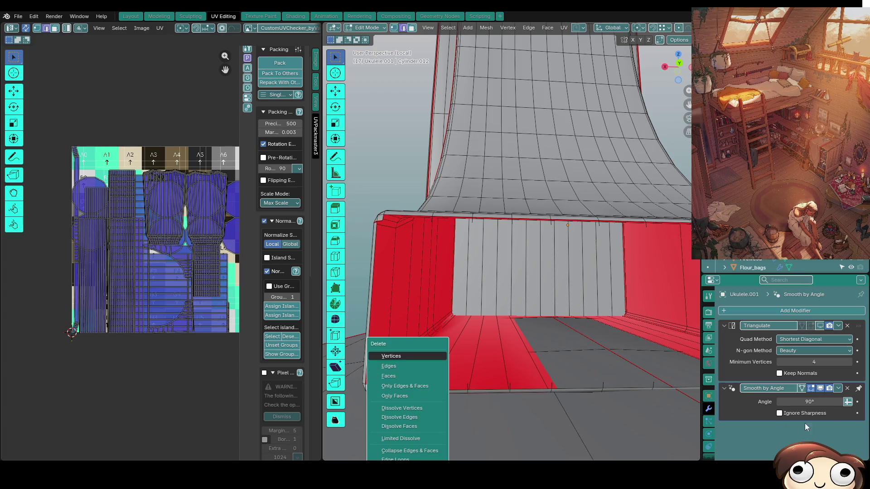
pyautogui.press('3')
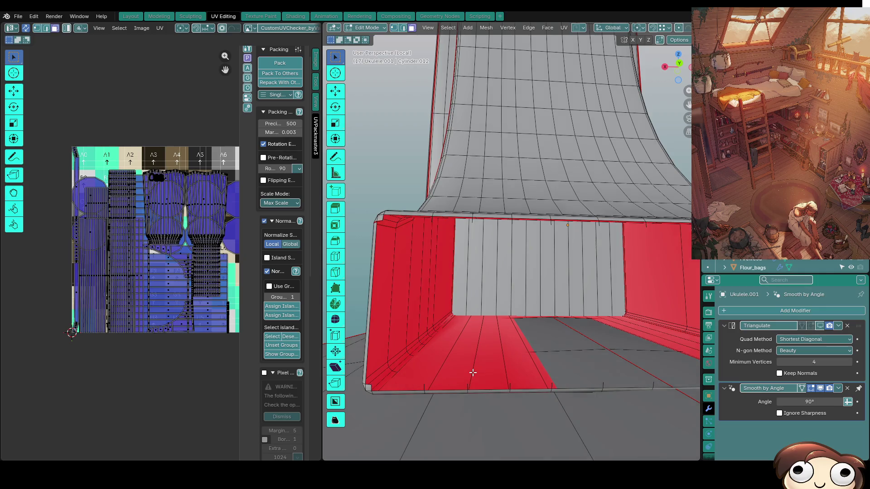
pyautogui.hotkey('alt', 'h')
pyautogui.click(429, 383)
pyautogui.press('1')
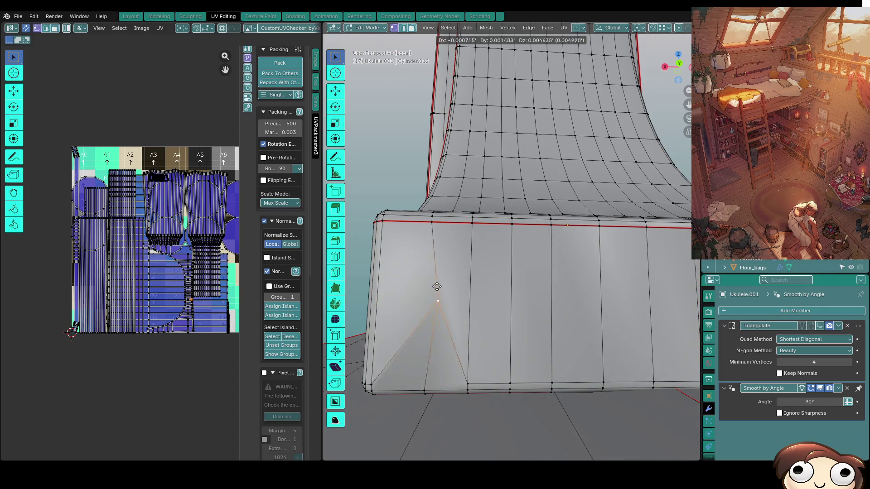
pyautogui.press('KP_Decimal')
# Switch between wireframe and solid shading to inspect the heel, previewing an edge loop.
pyautogui.press('z')
pyautogui.click(352, 366)
pyautogui.moveTo(352, 367); pyautogui.dragTo(507, 346, button='middle')
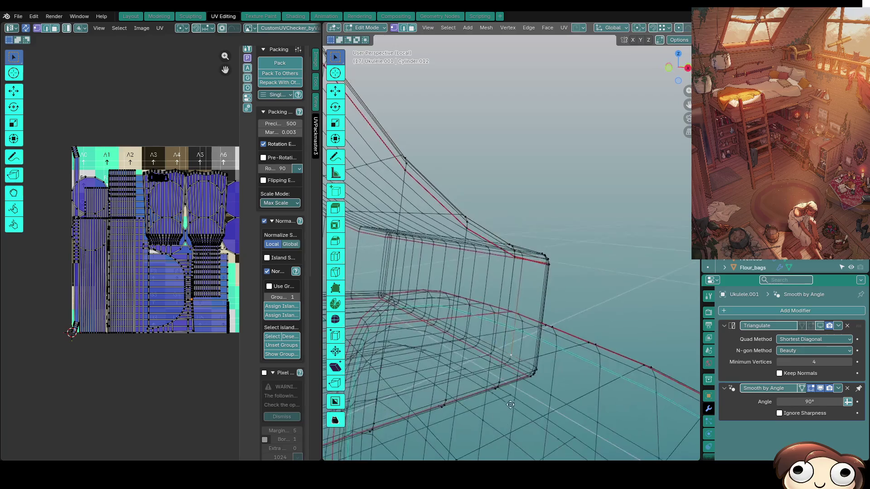
pyautogui.hotkey('ctrl', 'r')
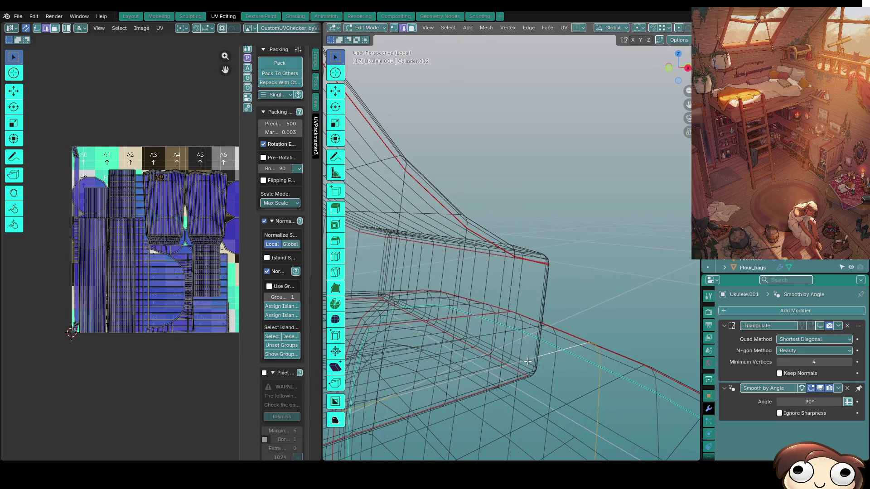
pyautogui.moveTo(528, 361); pyautogui.dragTo(577, 324, button='middle')
pyautogui.press('z')
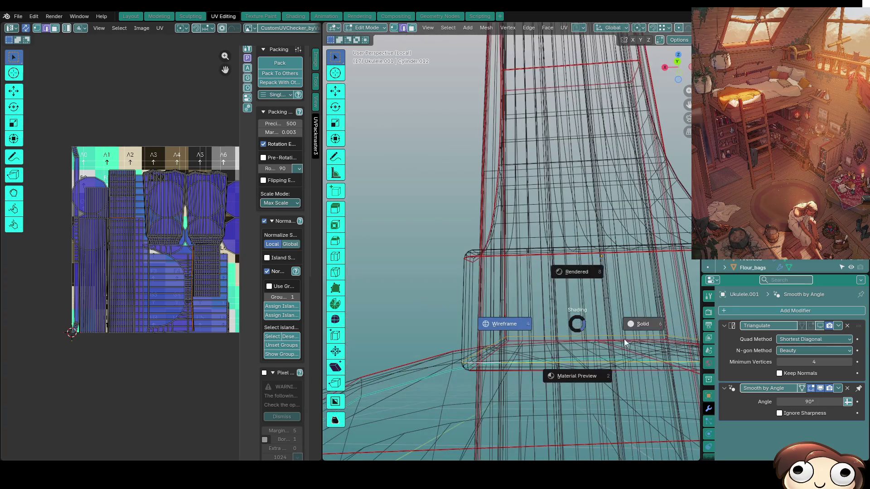
pyautogui.click(611, 333)
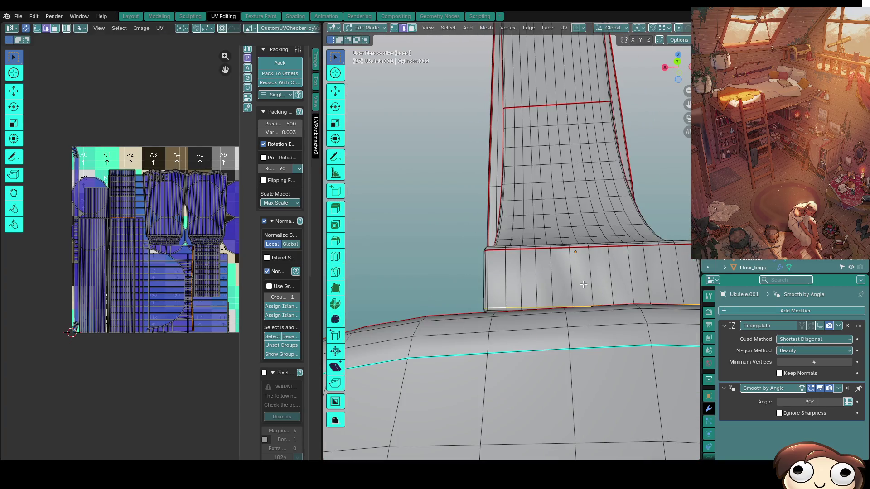
pyautogui.moveTo(584, 287)
pyautogui.mouseDown(button='middle')
pyautogui.moveTo(547, 355)
pyautogui.moveTo(573, 340)
pyautogui.mouseUp(button='middle')
pyautogui.press('z')
pyautogui.click(487, 329)
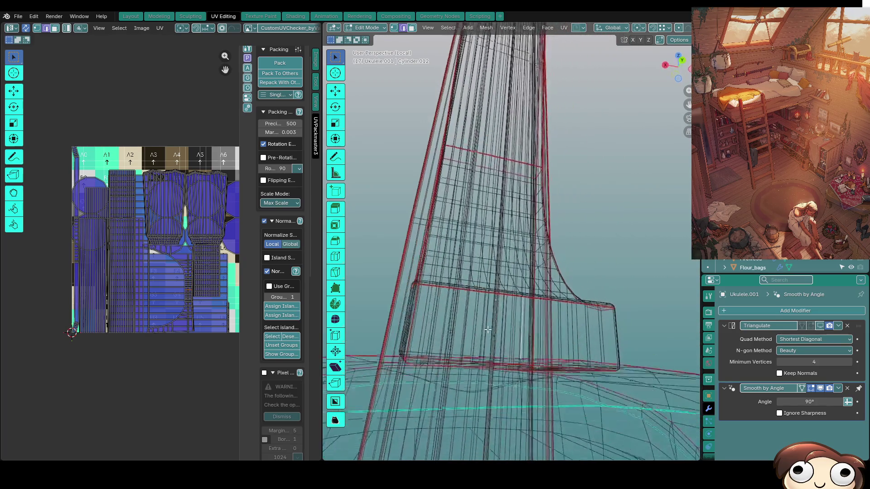
pyautogui.moveTo(488, 329); pyautogui.dragTo(479, 343, button='middle')
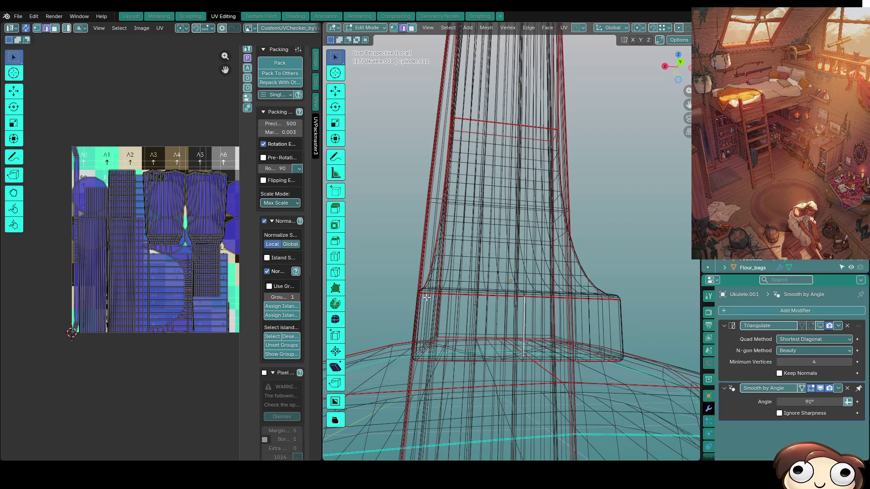
# Switch to Solid shading and close in on the block at the foot of the curved neck piece.
pyautogui.press('z')
pyautogui.click(529, 272)
pyautogui.moveTo(510, 278)
pyautogui.mouseDown(button='middle')
pyautogui.moveTo(627, 132)
pyautogui.moveTo(541, 154)
pyautogui.moveTo(531, 327)
pyautogui.mouseUp(button='middle')
pyautogui.moveTo(548, 298)
pyautogui.keyDown('shift'); pyautogui.mouseDown(button='middle')
pyautogui.moveTo(503, 349)
pyautogui.moveTo(442, 349)
pyautogui.moveTo(551, 373)
pyautogui.mouseUp(button='middle'); pyautogui.keyUp('shift')
pyautogui.moveTo(483, 361); pyautogui.dragTo(521, 291, button='middle')
pyautogui.scroll(2, 525, 294)
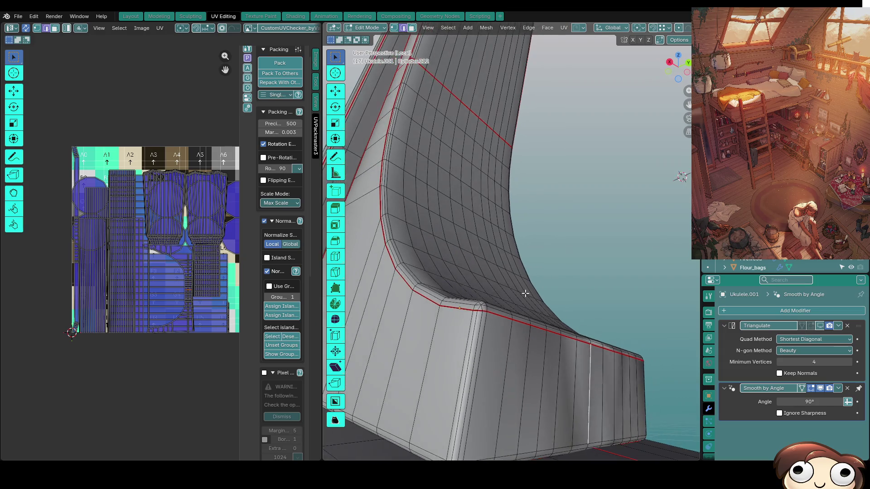
pyautogui.scroll(1, 525, 293)
pyautogui.moveTo(571, 387)
pyautogui.mouseDown(button='middle')
pyautogui.moveTo(558, 332)
pyautogui.moveTo(447, 342)
pyautogui.moveTo(453, 329)
pyautogui.moveTo(409, 330)
pyautogui.mouseUp(button='middle')
pyautogui.scroll(-1, 475, 330)
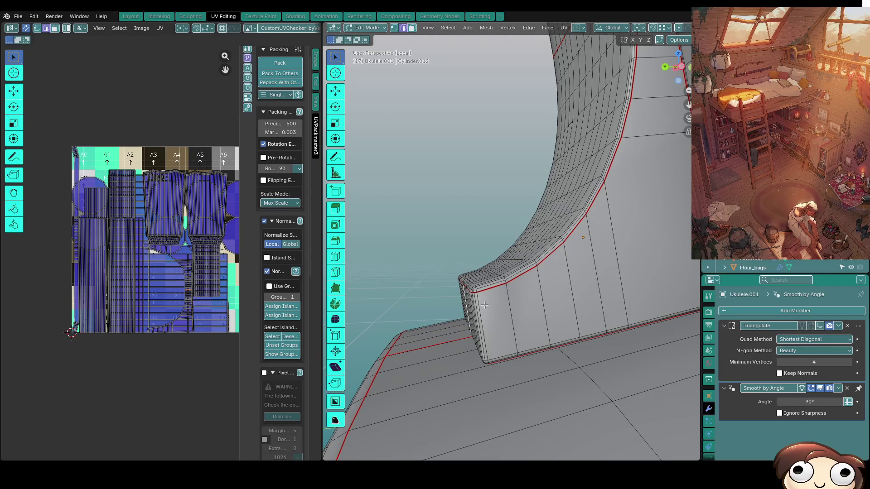
pyautogui.moveTo(475, 309); pyautogui.dragTo(495, 301, button='middle')
pyautogui.moveTo(505, 321); pyautogui.dragTo(496, 367, button='middle')
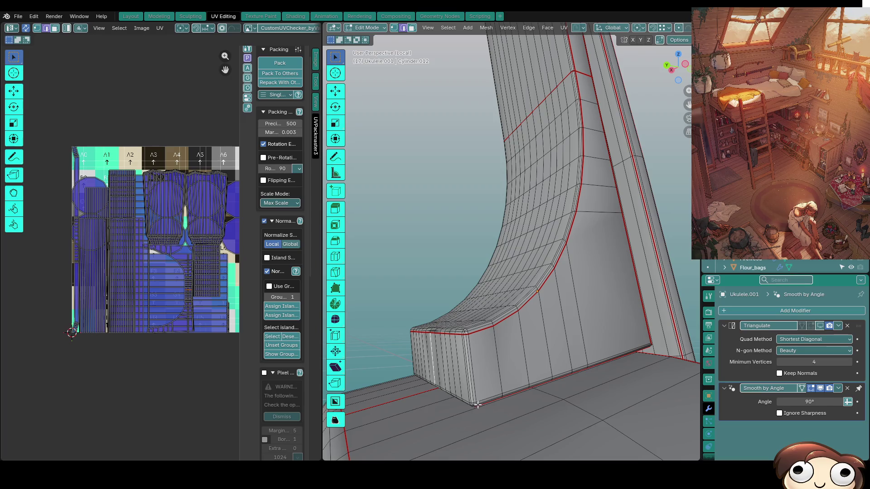
pyautogui.scroll(2, 478, 404)
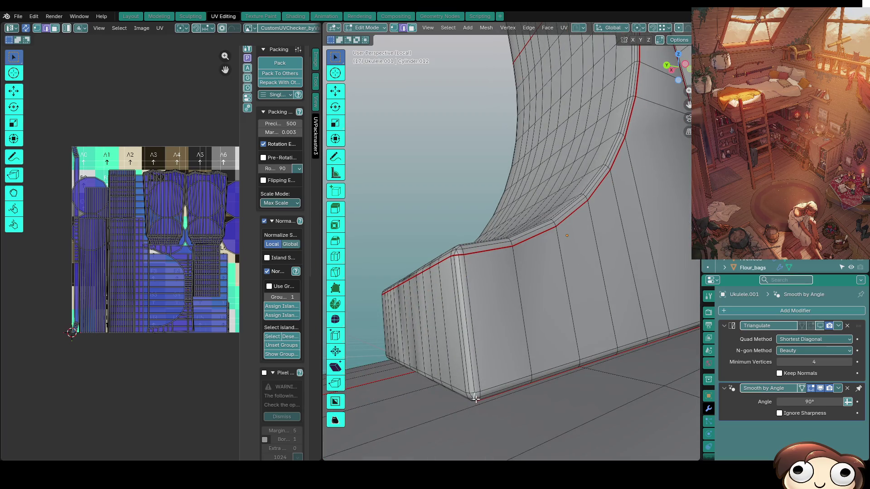
# Mark the corner edge path along the base block as a seam.
pyautogui.keyDown('ctrl'); pyautogui.click(465, 324); pyautogui.keyUp('ctrl')
pyautogui.moveTo(464, 325)
pyautogui.mouseDown(button='middle')
pyautogui.moveTo(474, 349)
pyautogui.moveTo(567, 322)
pyautogui.mouseUp(button='middle')
pyautogui.rightClick(474, 348)
pyautogui.click(474, 349)
pyautogui.scroll(3, 568, 321)
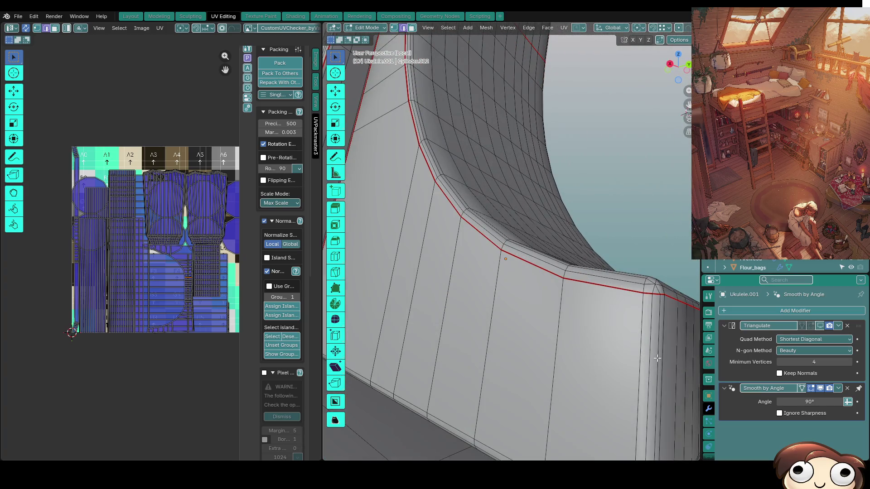
pyautogui.scroll(-3, 689, 356)
# Clear the selection and mark the block's vertical edge loop as a seam.
pyautogui.moveTo(634, 348)
pyautogui.mouseDown(button='middle')
pyautogui.moveTo(425, 329)
pyautogui.moveTo(487, 334)
pyautogui.moveTo(427, 361)
pyautogui.moveTo(488, 315)
pyautogui.moveTo(491, 329)
pyautogui.mouseUp(button='middle')
pyautogui.moveTo(507, 369); pyautogui.dragTo(508, 357, button='middle')
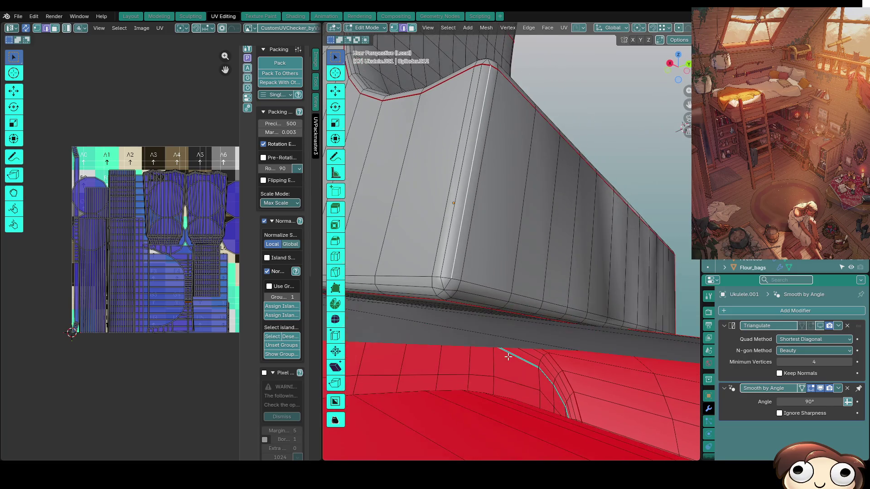
pyautogui.hotkey('alt', 'a')
pyautogui.moveTo(467, 272)
pyautogui.mouseDown(button='middle')
pyautogui.moveTo(463, 236)
pyautogui.moveTo(458, 378)
pyautogui.moveTo(443, 258)
pyautogui.moveTo(458, 283)
pyautogui.mouseUp(button='middle')
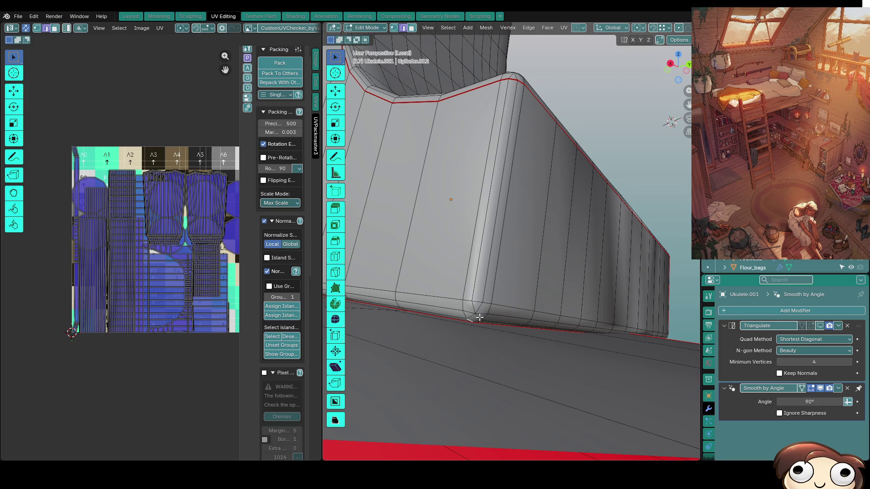
pyautogui.moveTo(486, 186); pyautogui.dragTo(486, 193, button='middle')
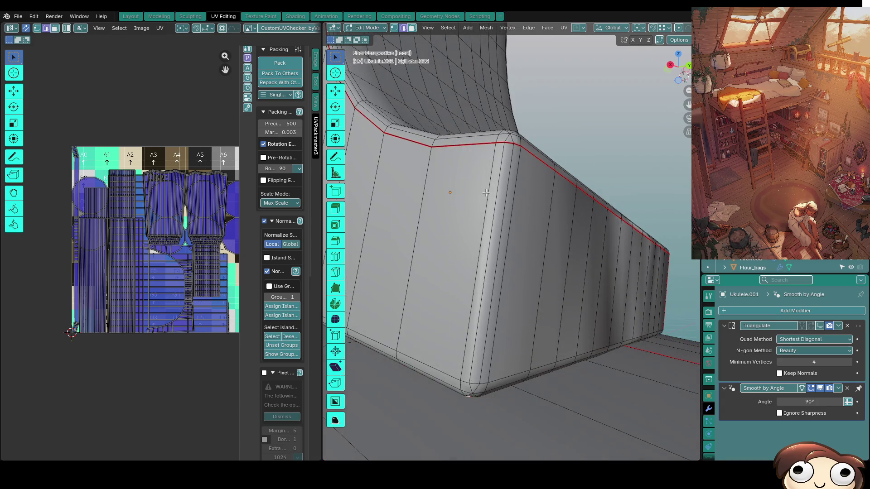
pyautogui.keyDown('alt'); pyautogui.click(493, 156); pyautogui.keyUp('alt')
pyautogui.rightClick(491, 172)
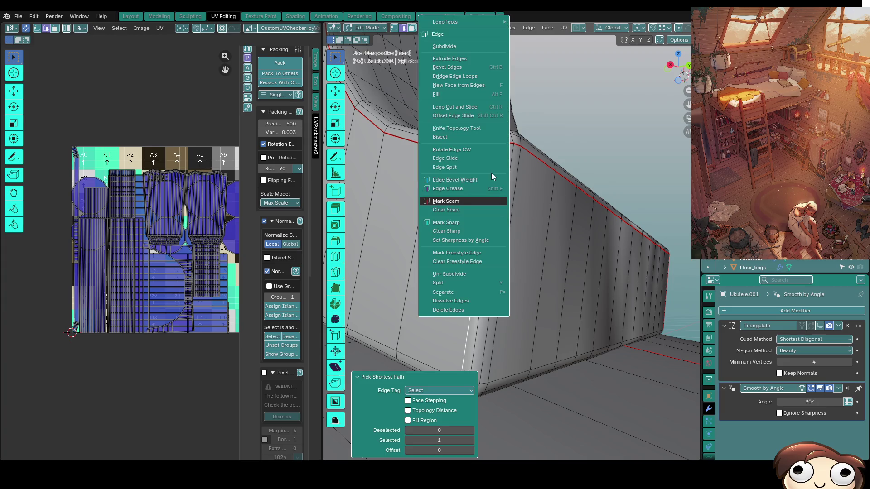
pyautogui.click(469, 197)
pyautogui.scroll(-5, 540, 243)
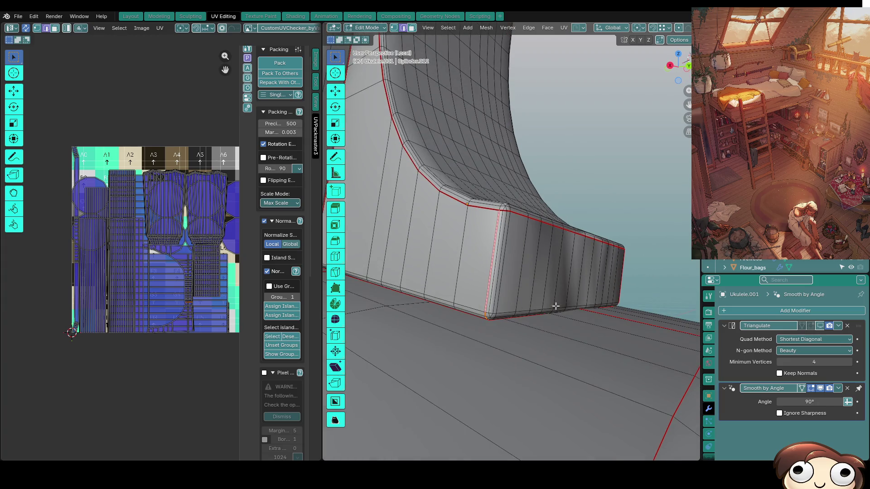
pyautogui.moveTo(556, 307); pyautogui.dragTo(473, 323, button='middle')
# Select the part linked to a block edge and unwrap it with Conformal.
pyautogui.press('a')
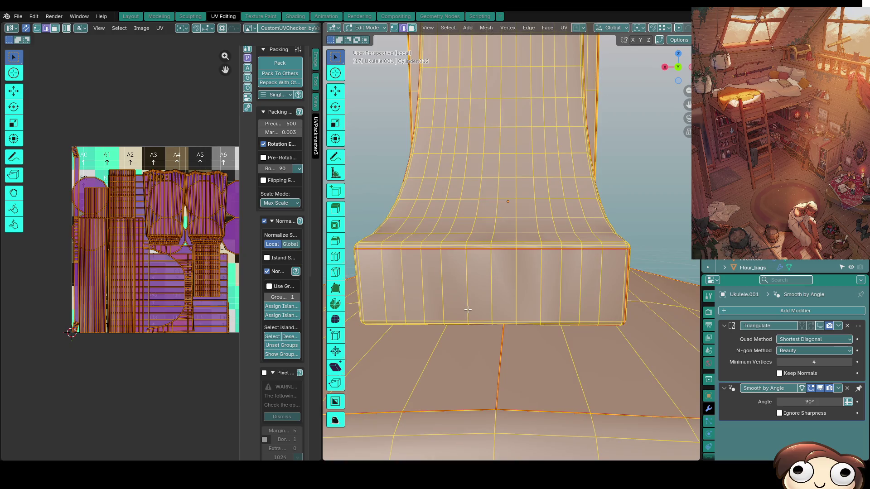
pyautogui.click(469, 275)
pyautogui.hotkey('ctrl', 'l')
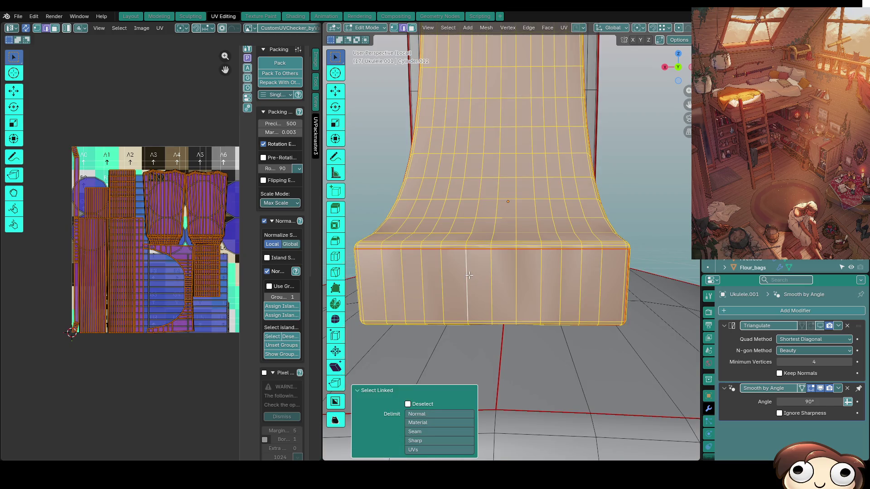
pyautogui.press('u')
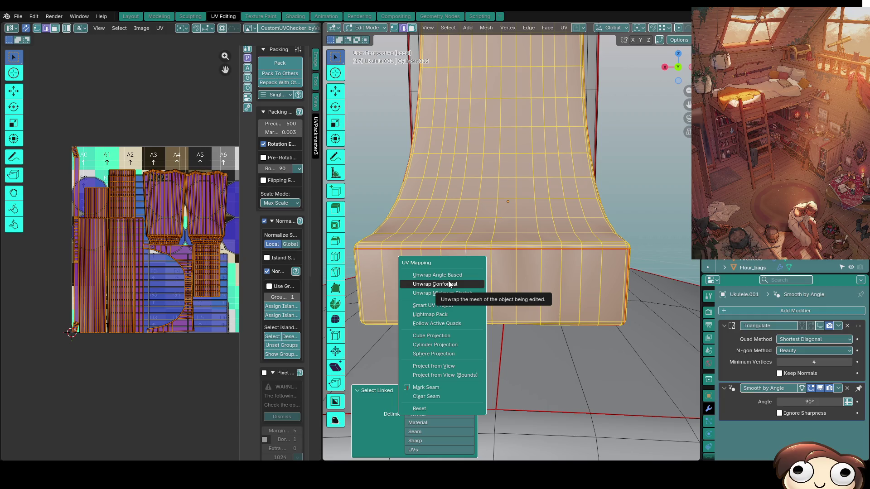
pyautogui.click(449, 283)
pyautogui.moveTo(498, 294)
pyautogui.mouseDown(button='middle')
pyautogui.moveTo(539, 308)
pyautogui.moveTo(595, 246)
pyautogui.moveTo(545, 268)
pyautogui.moveTo(501, 252)
pyautogui.moveTo(557, 273)
pyautogui.moveTo(490, 310)
pyautogui.mouseUp(button='middle')
# Unwrap the whole Ukulele.001 mesh with Conformal, then deselect everything.
pyautogui.press('a')
pyautogui.press('u')
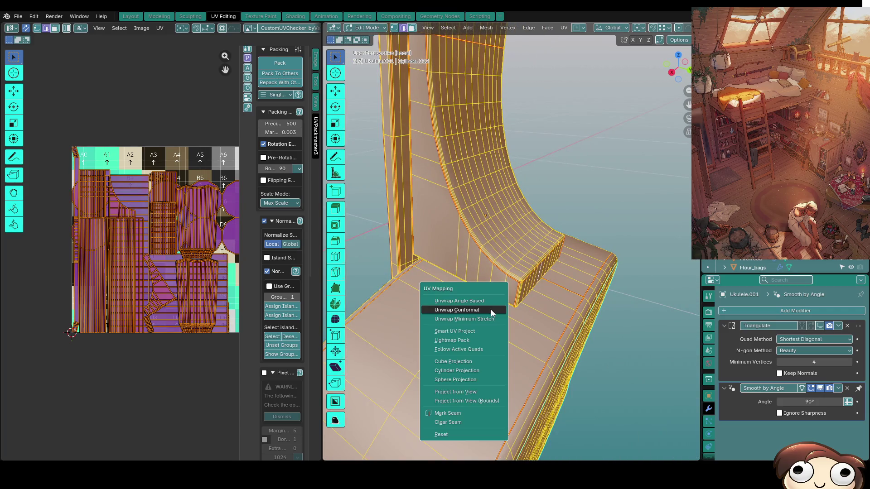
pyautogui.click(491, 309)
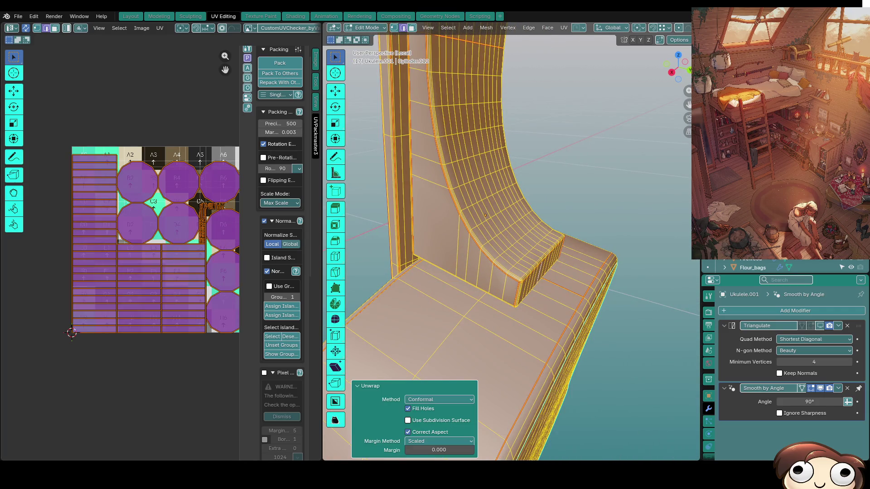
pyautogui.moveTo(446, 220)
pyautogui.mouseDown(button='middle')
pyautogui.moveTo(486, 352)
pyautogui.moveTo(511, 266)
pyautogui.moveTo(546, 357)
pyautogui.moveTo(512, 356)
pyautogui.mouseUp(button='middle')
pyautogui.hotkey('alt', 'a')
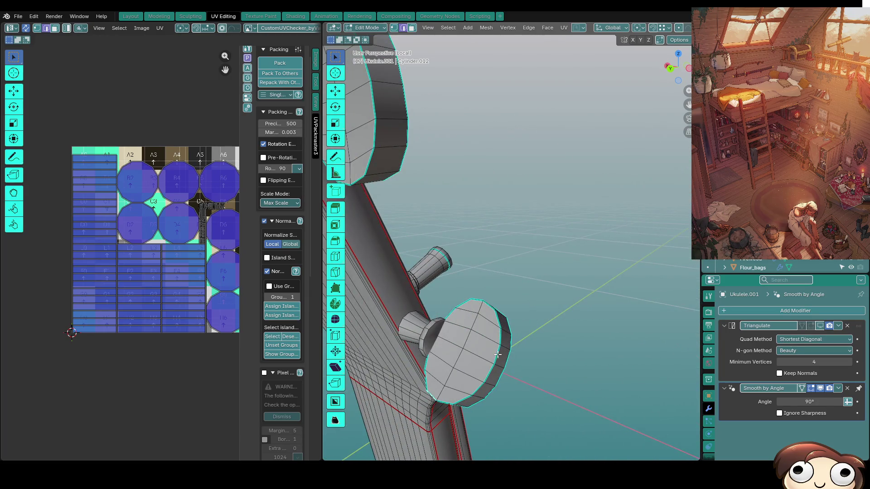
# Mark a rim edge of the first tuning peg head as a seam.
pyautogui.rightClick(497, 359)
pyautogui.click(496, 355)
pyautogui.moveTo(503, 365); pyautogui.dragTo(500, 394, button='middle')
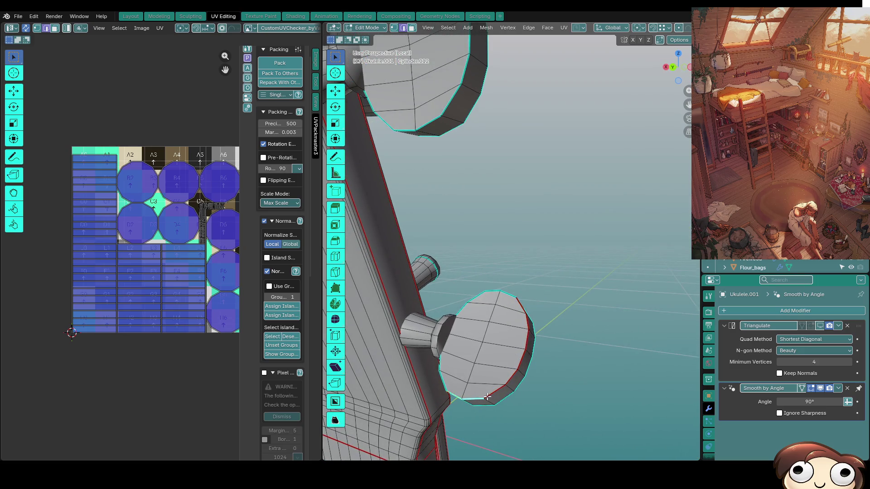
pyautogui.press('1')
pyautogui.click(472, 393)
pyautogui.press('g')
pyautogui.rightClick(466, 387)
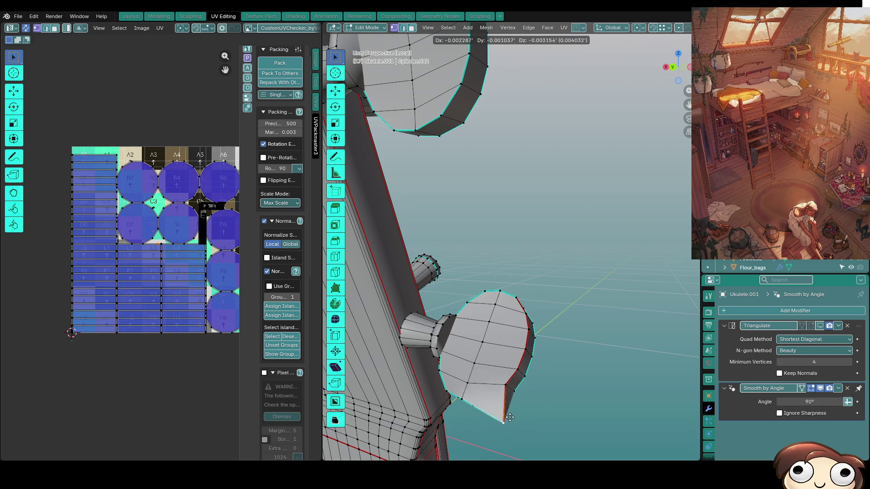
pyautogui.moveTo(465, 386); pyautogui.dragTo(493, 346, button='middle')
pyautogui.press('2')
pyautogui.click(494, 346)
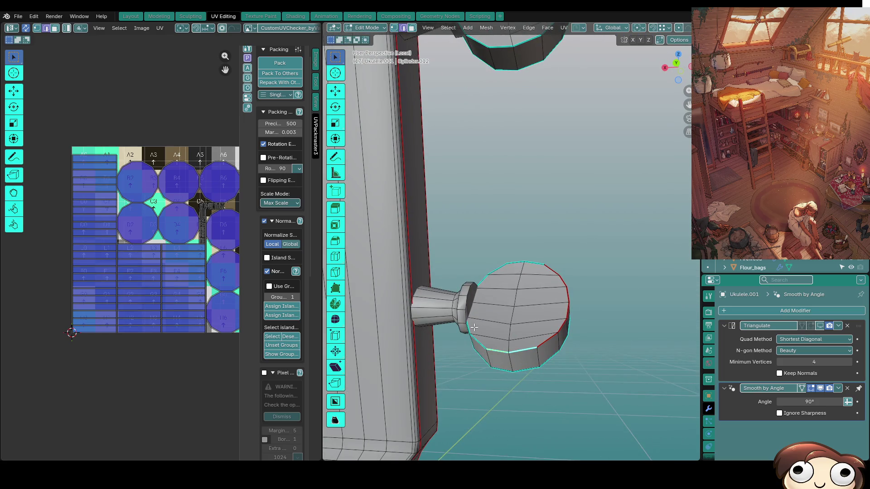
pyautogui.rightClick(520, 267)
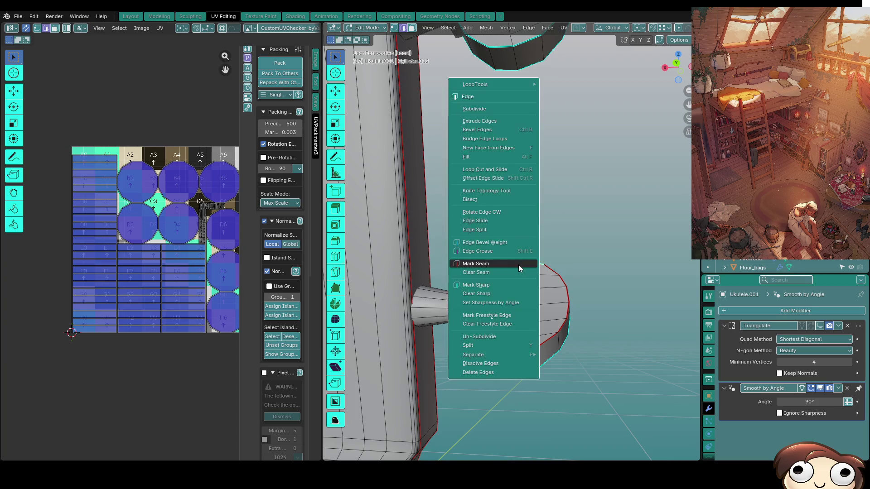
pyautogui.click(519, 267)
# Mark the peg's lower and top rim loops as seams.
pyautogui.moveTo(519, 267); pyautogui.dragTo(503, 279, button='middle')
pyautogui.scroll(3, 502, 278)
pyautogui.keyDown('alt'); pyautogui.click(452, 348); pyautogui.keyUp('alt')
pyautogui.keyDown('shift'); pyautogui.click(524, 364); pyautogui.keyUp('shift')
pyautogui.keyDown('alt'); pyautogui.keyDown('shift'); pyautogui.click(545, 360); pyautogui.keyUp('shift'); pyautogui.keyUp('alt')
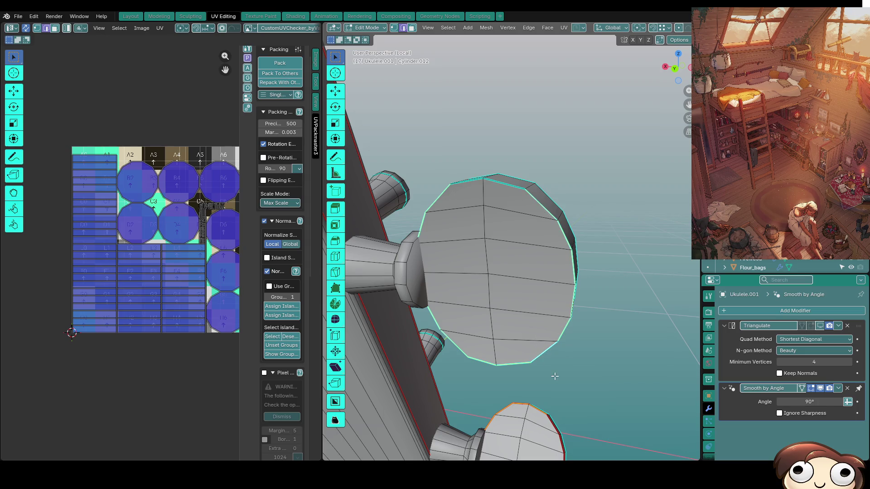
pyautogui.keyDown('alt'); pyautogui.keyDown('shift'); pyautogui.click(499, 182); pyautogui.keyUp('shift'); pyautogui.keyUp('alt')
pyautogui.rightClick(502, 204)
pyautogui.click(502, 205)
# Mark the loops around another peg's ball, its cap rim and bottom loop as seams.
pyautogui.moveTo(502, 204)
pyautogui.mouseDown(button='middle')
pyautogui.moveTo(517, 306)
pyautogui.moveTo(543, 258)
pyautogui.mouseUp(button='middle')
pyautogui.scroll(5, 544, 258)
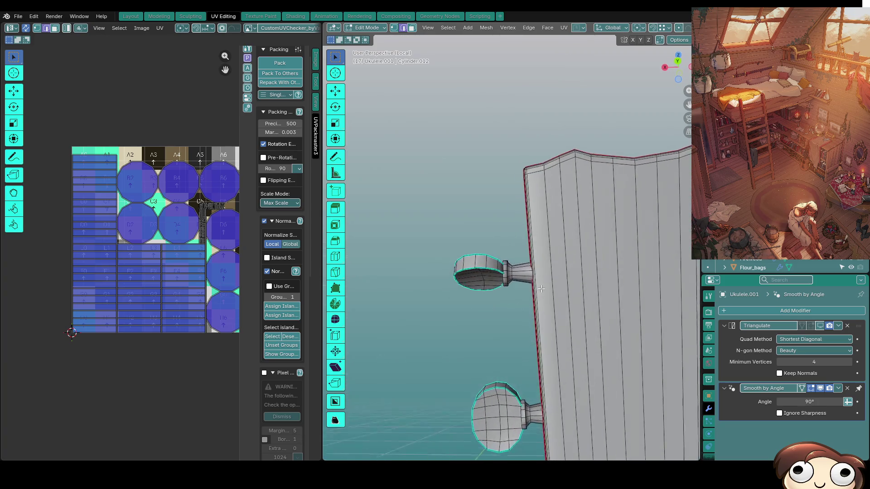
pyautogui.keyDown('alt'); pyautogui.keyDown('shift'); pyautogui.click(508, 248); pyautogui.keyUp('shift'); pyautogui.keyUp('alt')
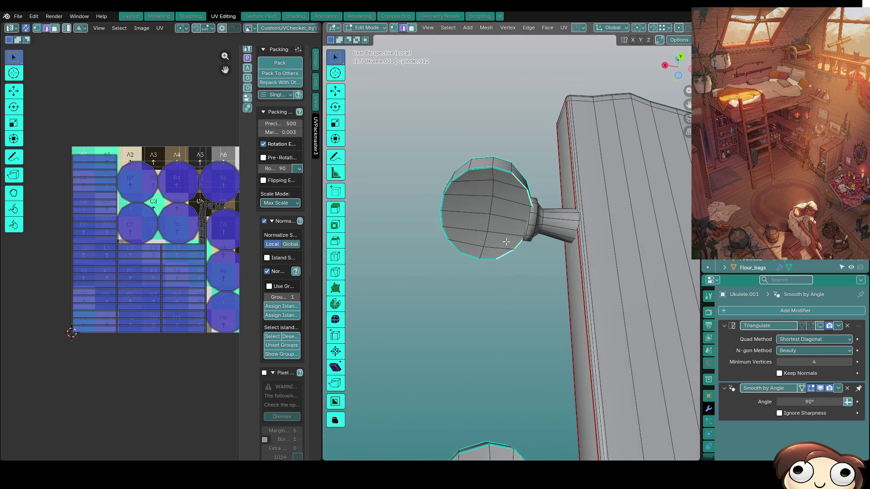
pyautogui.keyDown('alt'); pyautogui.keyDown('shift'); pyautogui.click(486, 168); pyautogui.keyUp('shift'); pyautogui.keyUp('alt')
pyautogui.hotkey('ctrl', 'e')
pyautogui.click(444, 206)
pyautogui.click(479, 255)
pyautogui.hotkey('ctrl', 'e')
pyautogui.click(484, 257)
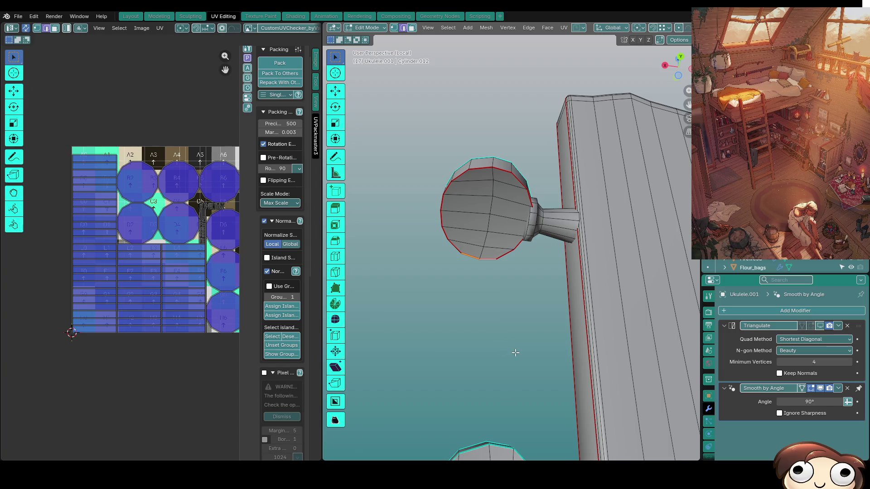
# Mark the peg's boundary loop as a seam.
pyautogui.scroll(-2, 496, 348)
pyautogui.keyDown('shift'); pyautogui.scroll(-3, 499, 339); pyautogui.keyUp('shift')
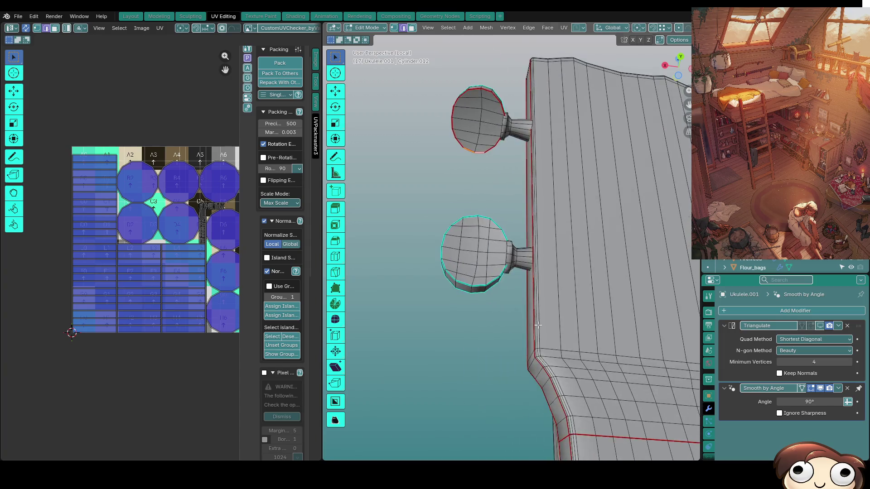
pyautogui.scroll(8, 524, 327)
pyautogui.scroll(-3, 510, 277)
pyautogui.scroll(5, 510, 244)
pyautogui.keyDown('alt'); pyautogui.click(491, 303); pyautogui.keyUp('alt')
pyautogui.rightClick(474, 270)
pyautogui.click(474, 270)
# Switch to wireframe from a low headstock view and select an edge on the lower peg.
pyautogui.scroll(2, 483, 287)
pyautogui.moveTo(483, 290)
pyautogui.mouseDown(button='middle')
pyautogui.moveTo(485, 353)
pyautogui.moveTo(453, 325)
pyautogui.moveTo(544, 340)
pyautogui.moveTo(511, 363)
pyautogui.moveTo(511, 379)
pyautogui.moveTo(537, 395)
pyautogui.moveTo(544, 415)
pyautogui.mouseUp(button='middle')
pyautogui.scroll(-3, 453, 325)
pyautogui.scroll(2, 498, 333)
pyautogui.hotkey('shift', 'z')
pyautogui.scroll(3, 525, 351)
pyautogui.click(501, 395)
# Mark the ukulele body's top edge loop as a seam.
pyautogui.rightClick(548, 408)
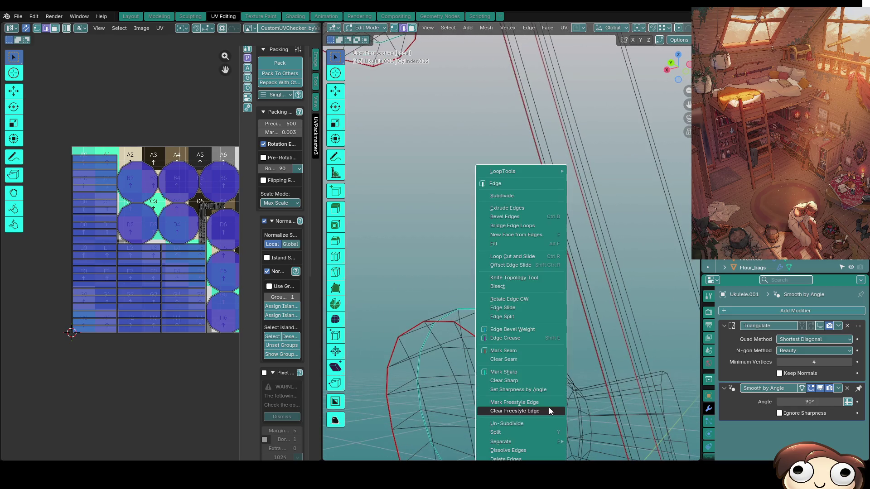
pyautogui.moveTo(477, 309); pyautogui.dragTo(502, 283, button='middle')
pyautogui.keyDown('alt'); pyautogui.click(502, 283); pyautogui.keyUp('alt')
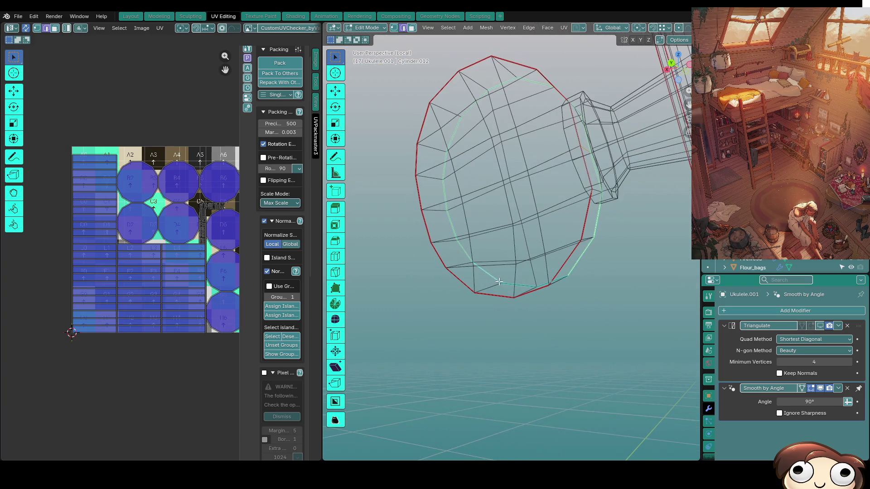
pyautogui.moveTo(560, 283)
pyautogui.mouseDown(button='middle')
pyautogui.moveTo(545, 303)
pyautogui.moveTo(472, 306)
pyautogui.moveTo(461, 225)
pyautogui.moveTo(514, 274)
pyautogui.moveTo(510, 302)
pyautogui.mouseUp(button='middle')
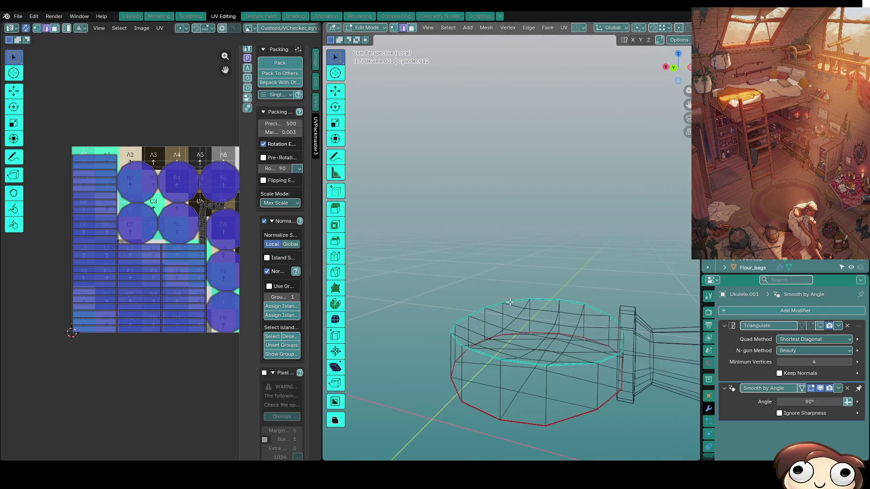
pyautogui.keyDown('alt'); pyautogui.click(521, 365); pyautogui.keyUp('alt')
pyautogui.rightClick(521, 363)
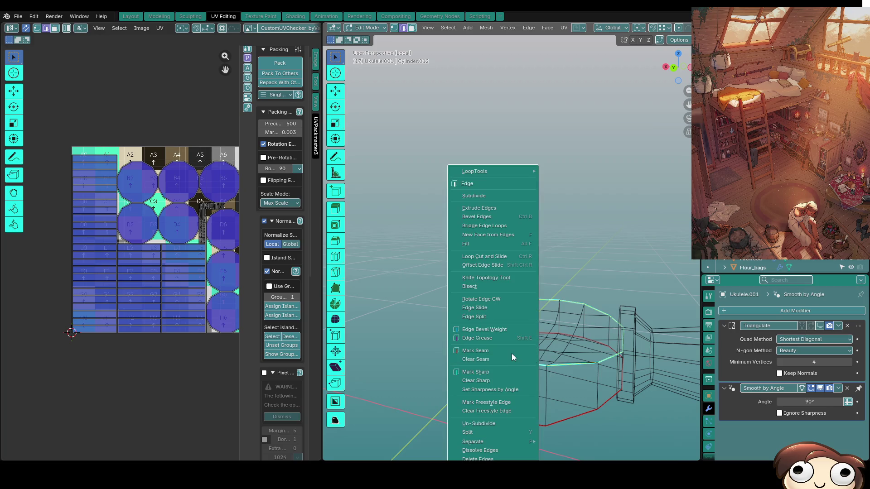
pyautogui.click(511, 354)
# Mark another edge loop at the end of the peg as a seam.
pyautogui.moveTo(516, 345)
pyautogui.mouseDown(button='middle')
pyautogui.moveTo(629, 341)
pyautogui.moveTo(604, 337)
pyautogui.mouseUp(button='middle')
pyautogui.scroll(4, 539, 333)
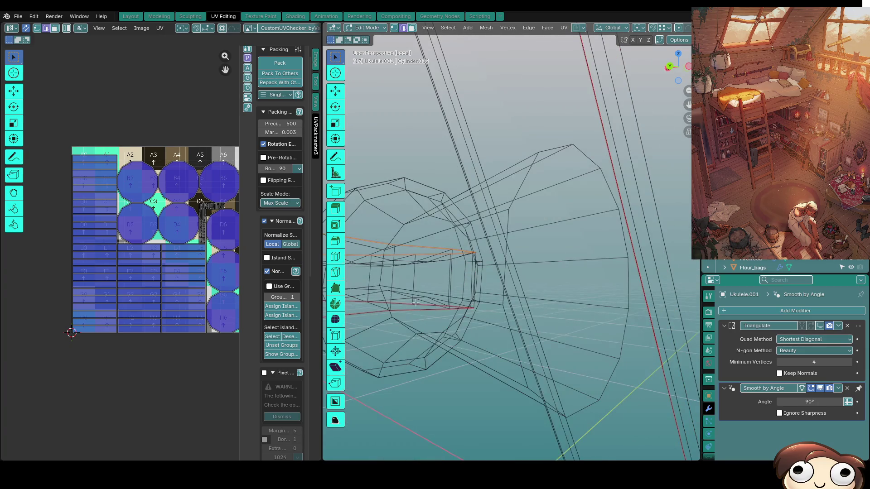
pyautogui.moveTo(415, 302); pyautogui.dragTo(433, 303, button='middle')
pyautogui.hotkey('shift', 'z')
pyautogui.hotkey('shift', 'z')
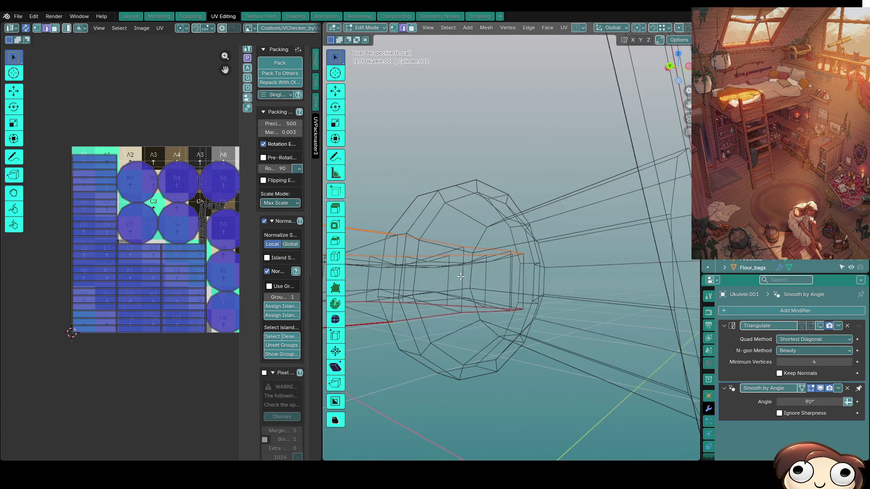
pyautogui.keyDown('alt'); pyautogui.click(460, 276); pyautogui.keyUp('alt')
pyautogui.hotkey('ctrl', 'e')
pyautogui.click(461, 276)
pyautogui.moveTo(461, 277)
pyautogui.mouseDown(button='middle')
pyautogui.moveTo(525, 294)
pyautogui.moveTo(481, 302)
pyautogui.moveTo(506, 242)
pyautogui.moveTo(518, 235)
pyautogui.mouseUp(button='middle')
pyautogui.hotkey('shift', 'z')
# Mark the large peg disc's outer loop as a seam and check it in see-through wireframe.
pyautogui.scroll(8, 442, 316)
pyautogui.scroll(-2, 439, 284)
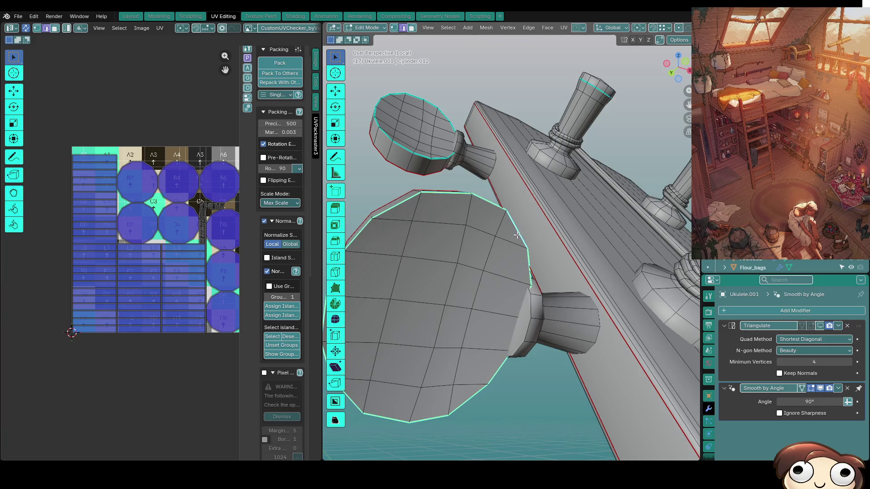
pyautogui.moveTo(438, 348); pyautogui.dragTo(506, 348, button='middle')
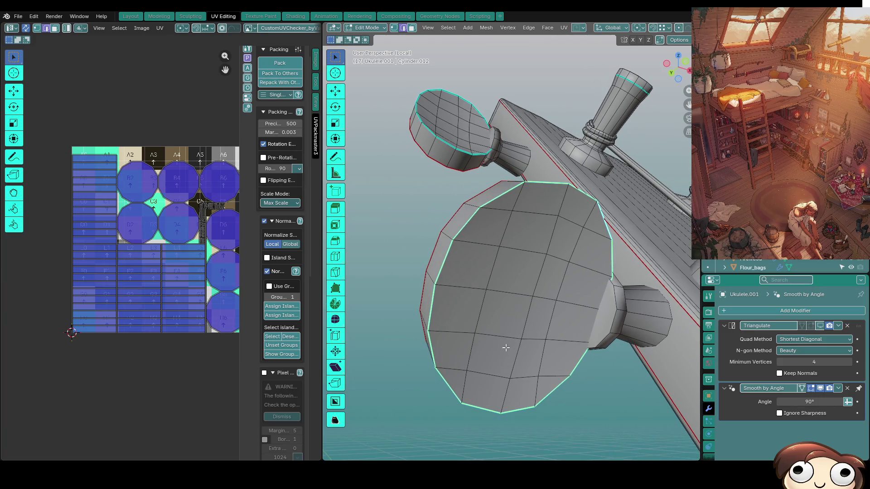
pyautogui.rightClick(510, 309)
pyautogui.click(510, 310)
pyautogui.hotkey('alt', 'z')
pyautogui.moveTo(510, 310)
pyautogui.mouseDown(button='middle')
pyautogui.moveTo(332, 306)
pyautogui.moveTo(608, 290)
pyautogui.moveTo(619, 335)
pyautogui.moveTo(579, 345)
pyautogui.mouseUp(button='middle')
pyautogui.click(617, 333)
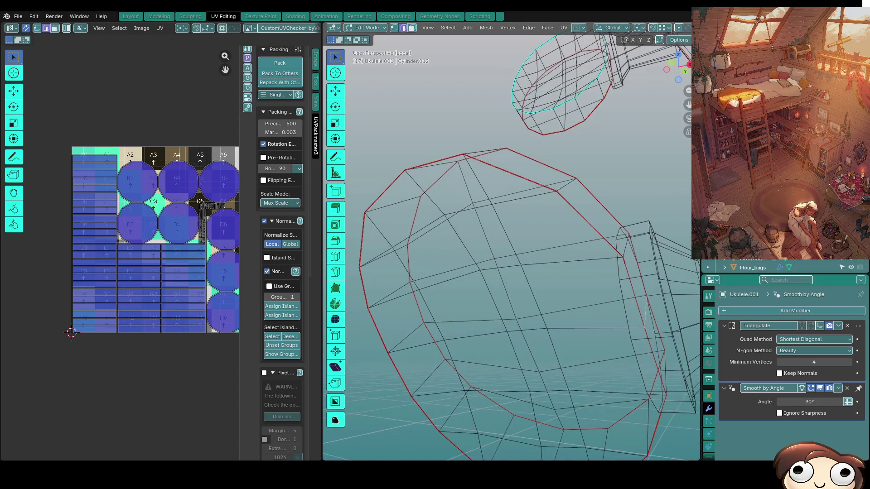
pyautogui.moveTo(508, 288)
pyautogui.mouseDown(button='middle')
pyautogui.moveTo(534, 287)
pyautogui.moveTo(521, 308)
pyautogui.moveTo(538, 318)
pyautogui.moveTo(526, 305)
pyautogui.moveTo(534, 308)
pyautogui.mouseUp(button='middle')
# Back in Solid shading, mark the selected disc rim edges as a seam.
pyautogui.hotkey('shift', 'z')
pyautogui.rightClick(510, 293)
pyautogui.click(510, 293)
pyautogui.moveTo(623, 286)
pyautogui.mouseDown(button='middle')
pyautogui.moveTo(544, 286)
pyautogui.moveTo(559, 202)
pyautogui.moveTo(497, 213)
pyautogui.mouseUp(button='middle')
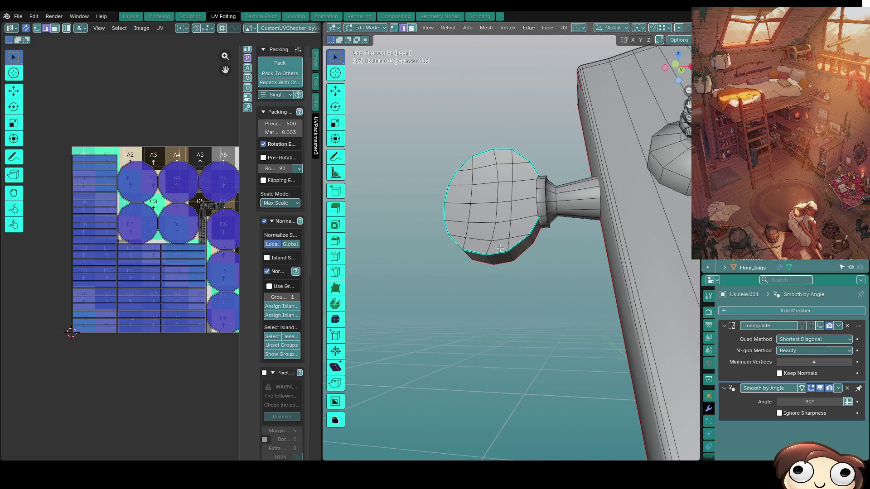
pyautogui.hotkey('ctrl', 'e')
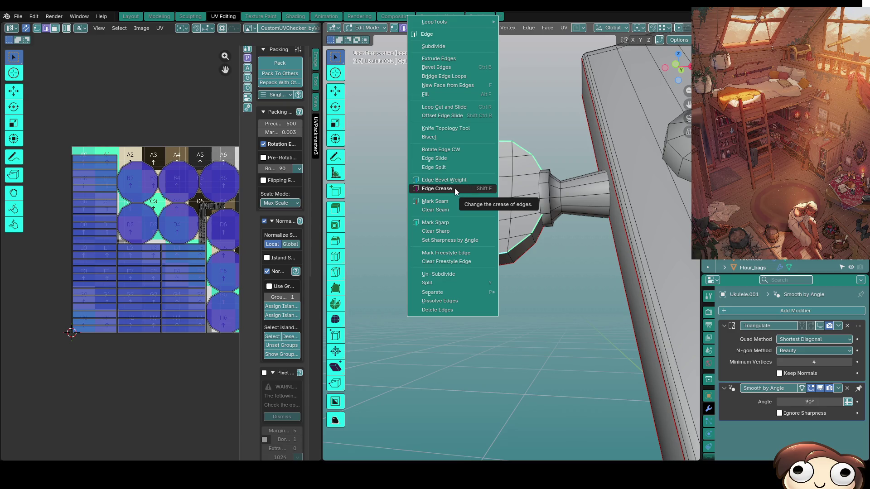
pyautogui.click(432, 205)
pyautogui.moveTo(433, 205); pyautogui.dragTo(407, 304, button='middle')
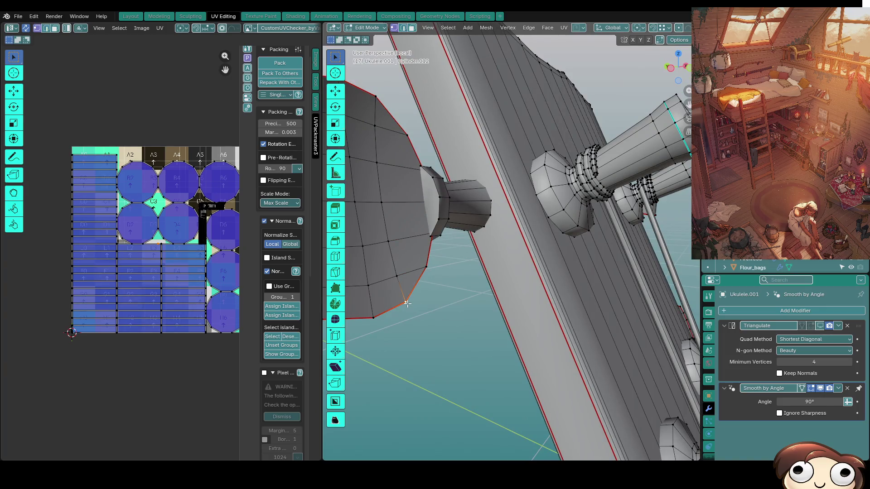
pyautogui.scroll(4, 407, 304)
pyautogui.scroll(-6, 453, 249)
pyautogui.scroll(2, 472, 204)
# Centre the view on the selected disc vertex and inspect the headstock and pegs.
pyautogui.moveTo(473, 204)
pyautogui.mouseDown(button='middle')
pyautogui.moveTo(465, 212)
pyautogui.moveTo(503, 254)
pyautogui.moveTo(564, 293)
pyautogui.mouseUp(button='middle')
pyautogui.moveTo(541, 322); pyautogui.dragTo(514, 309, button='middle')
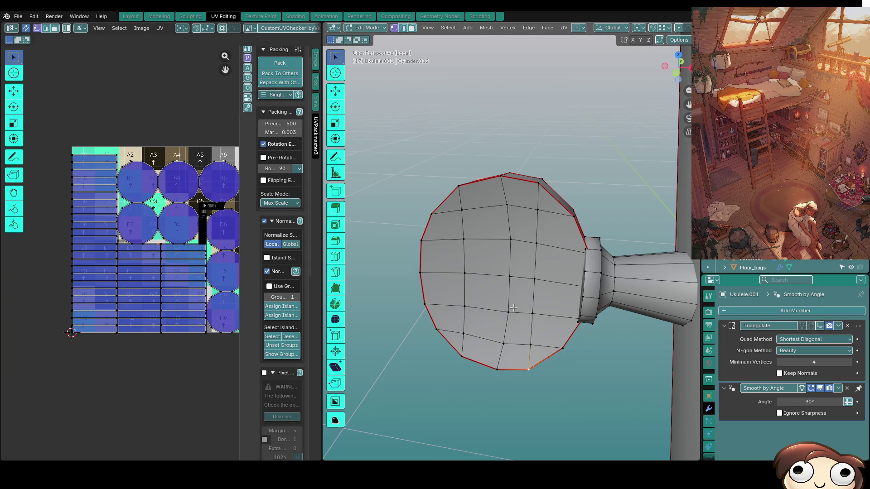
pyautogui.moveTo(452, 299)
pyautogui.mouseDown(button='middle')
pyautogui.moveTo(552, 263)
pyautogui.moveTo(501, 304)
pyautogui.moveTo(481, 307)
pyautogui.moveTo(531, 288)
pyautogui.moveTo(556, 265)
pyautogui.mouseUp(button='middle')
pyautogui.press('KP_Decimal')
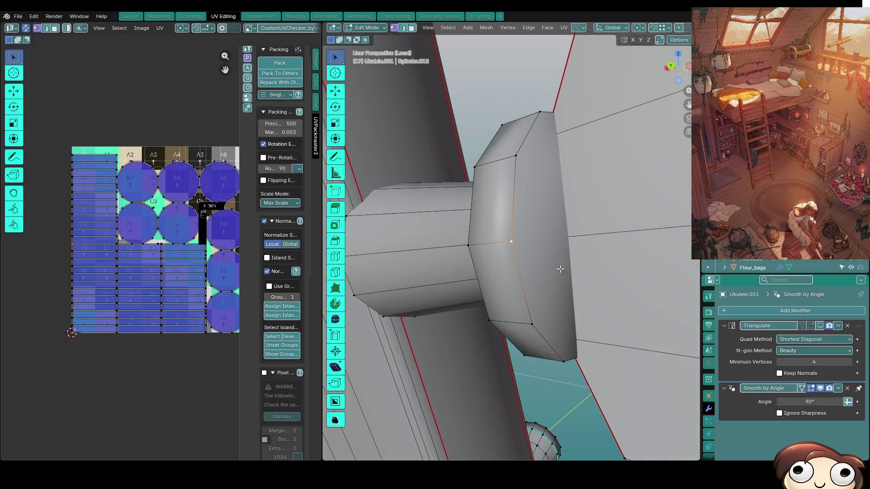
pyautogui.scroll(-3, 504, 263)
pyautogui.moveTo(503, 263); pyautogui.dragTo(549, 235, button='middle')
pyautogui.moveTo(569, 240); pyautogui.dragTo(580, 246, button='middle')
pyautogui.scroll(5, 583, 248)
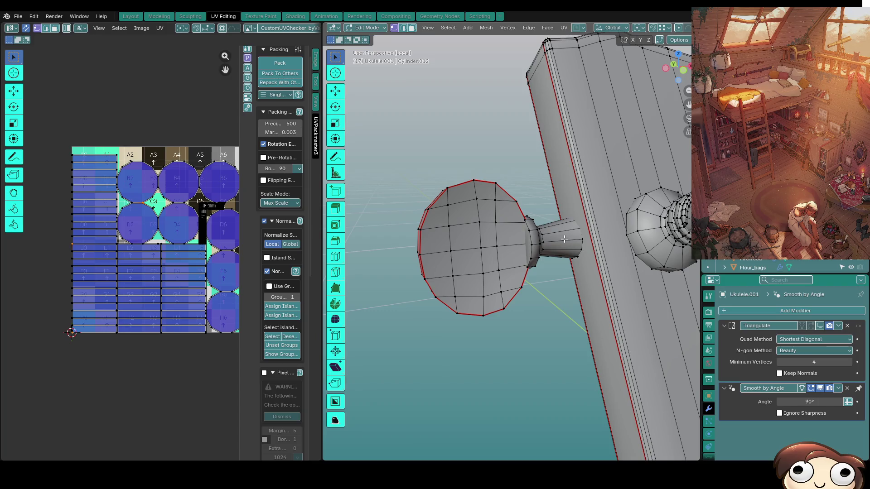
pyautogui.scroll(-5, 564, 239)
pyautogui.moveTo(564, 239); pyautogui.dragTo(533, 211, button='middle')
pyautogui.scroll(5, 566, 240)
pyautogui.scroll(-3, 529, 211)
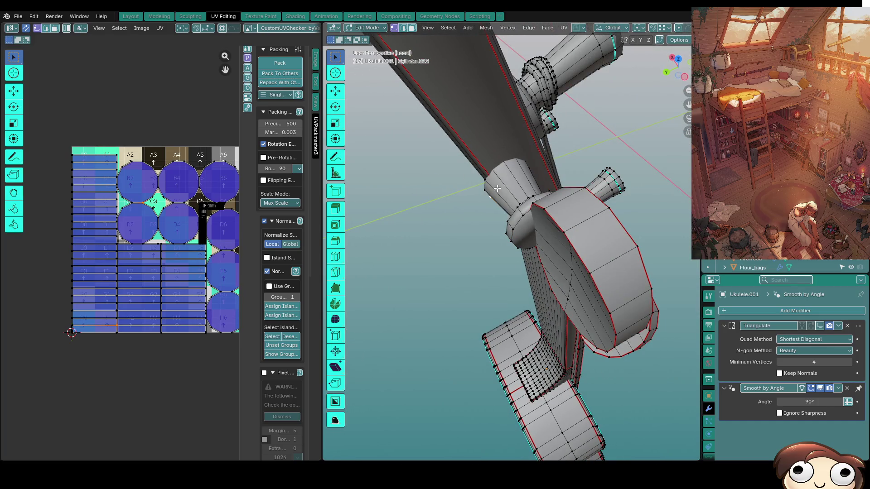
# Select an entire connected peg knob with L.
pyautogui.press('l')
pyautogui.moveTo(540, 212); pyautogui.dragTo(557, 226, button='middle')
pyautogui.click(590, 416)
pyautogui.moveTo(590, 416)
pyautogui.mouseDown(button='middle')
pyautogui.moveTo(521, 317)
pyautogui.moveTo(567, 237)
pyautogui.moveTo(475, 134)
pyautogui.mouseUp(button='middle')
pyautogui.press('l')
pyautogui.press('l')
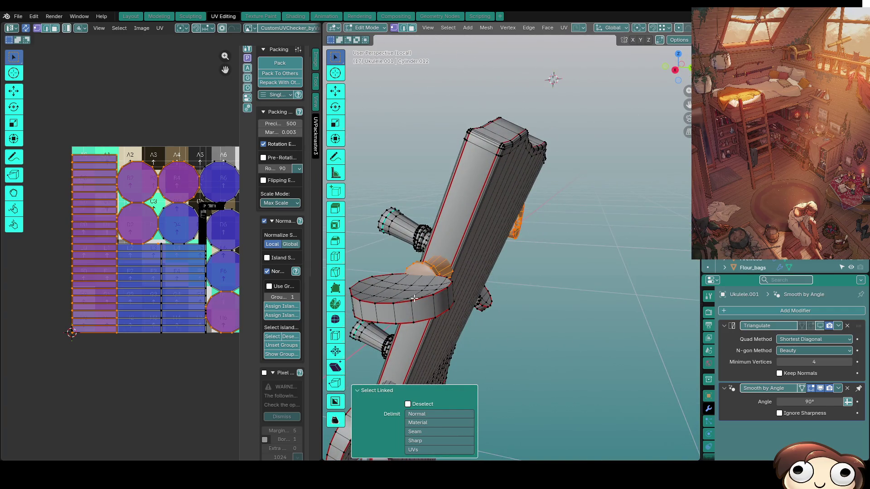
pyautogui.press('KP_7')
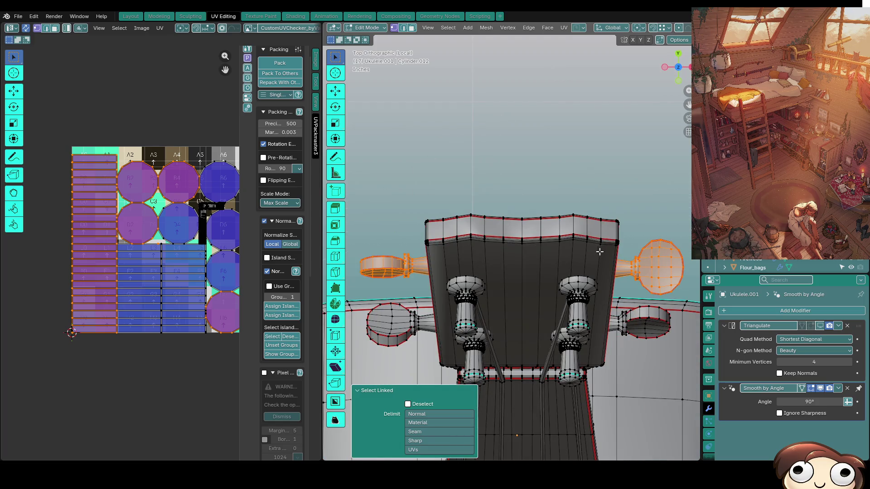
# Nudge the selected tuning peg knob a tiny amount (about 0.001222) along global Y.
pyautogui.press('g')
pyautogui.press('y')
pyautogui.click(613, 237)
pyautogui.moveTo(614, 237)
pyautogui.mouseDown(button='middle')
pyautogui.moveTo(599, 258)
pyautogui.moveTo(620, 234)
pyautogui.mouseUp(button='middle')
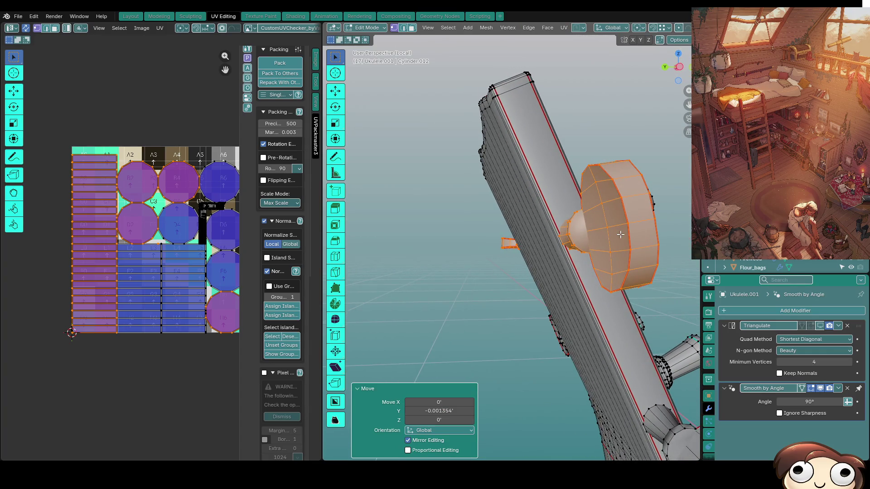
pyautogui.press('g')
pyautogui.press('y')
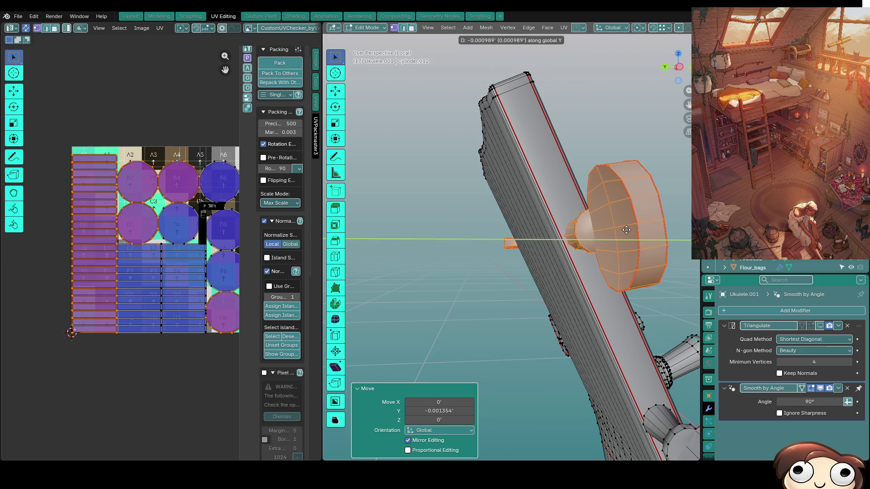
pyautogui.click(611, 231)
pyautogui.moveTo(610, 231); pyautogui.dragTo(678, 228, button='middle')
# Check the knob's placement from top view in wireframe, then return to solid shading.
pyautogui.press('KP_7')
pyautogui.press('z')
pyautogui.click(528, 282)
pyautogui.moveTo(548, 296); pyautogui.dragTo(525, 229, button='middle')
pyautogui.press('z')
pyautogui.click(627, 246)
pyautogui.moveTo(627, 246)
pyautogui.mouseDown(button='middle')
pyautogui.moveTo(549, 74)
pyautogui.moveTo(446, 250)
pyautogui.moveTo(351, 232)
pyautogui.mouseUp(button='middle')
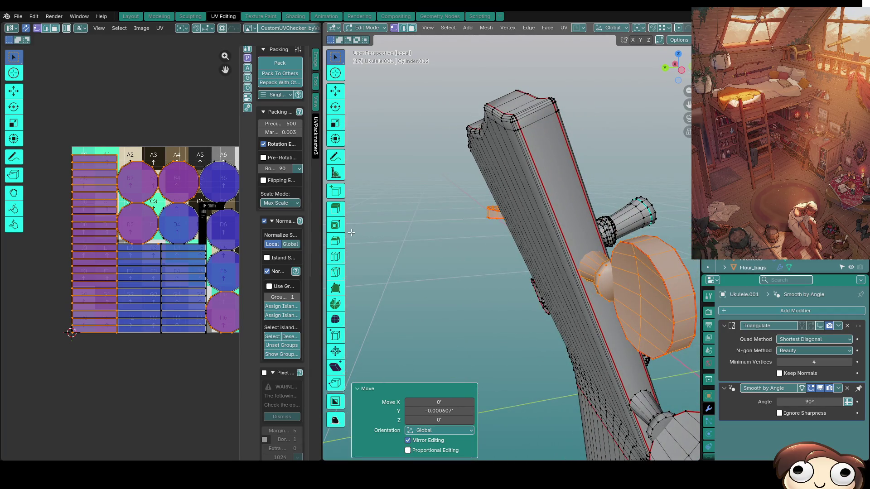
pyautogui.moveTo(395, 214)
pyautogui.mouseDown(button='middle')
pyautogui.moveTo(527, 189)
pyautogui.moveTo(490, 279)
pyautogui.mouseUp(button='middle')
# Select the whole connected peg disc with Ctrl+L and move it slightly along Y.
pyautogui.click(490, 280)
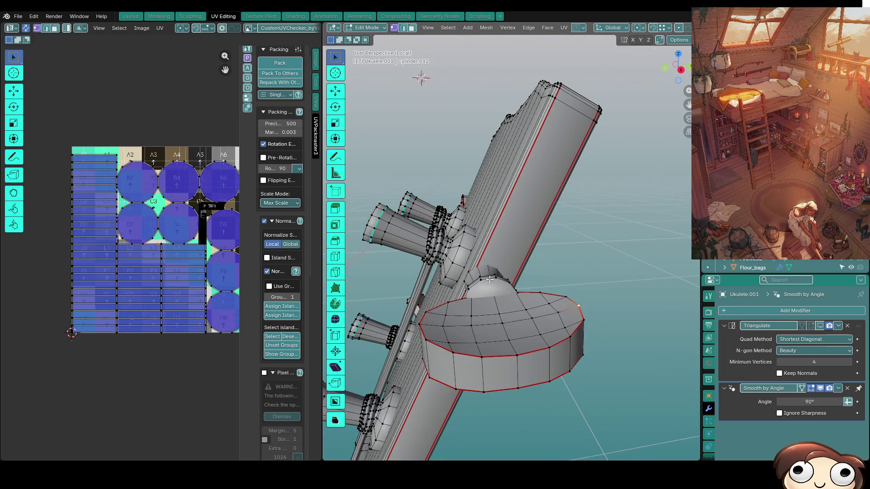
pyautogui.hotkey('ctrl', 'l')
pyautogui.press('g')
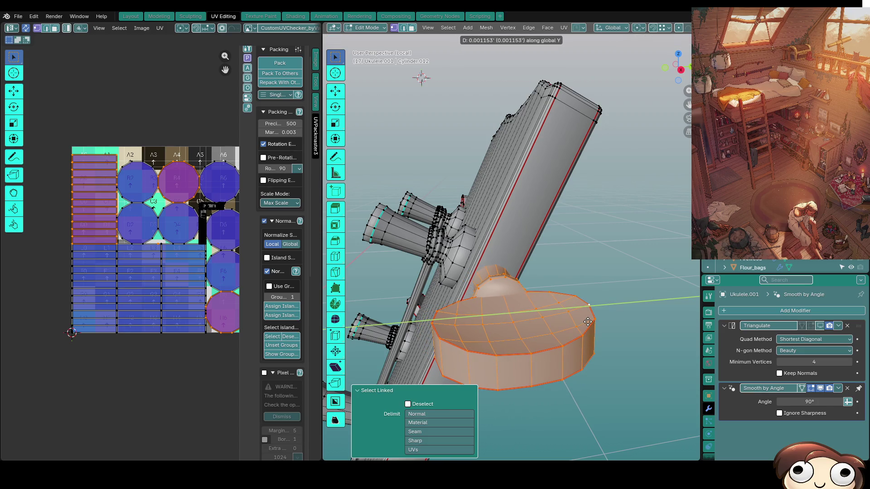
pyautogui.click(593, 320)
# Inspect the headstock in see-through view and select an edge loop on the peg collar.
pyautogui.moveTo(644, 325)
pyautogui.mouseDown(button='middle')
pyautogui.moveTo(589, 272)
pyautogui.moveTo(549, 318)
pyautogui.moveTo(617, 460)
pyautogui.moveTo(566, 385)
pyautogui.moveTo(430, 248)
pyautogui.moveTo(541, 253)
pyautogui.mouseUp(button='middle')
pyautogui.hotkey('shift', 'z')
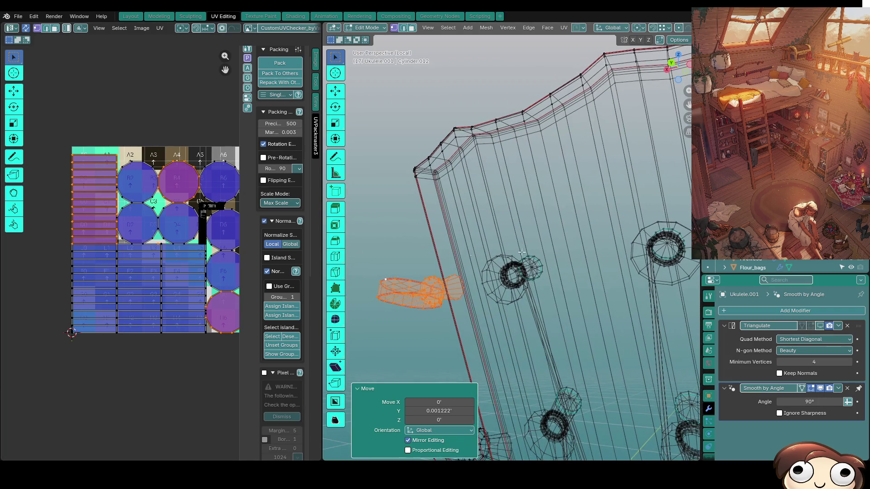
pyautogui.hotkey('shift', 'z')
pyautogui.moveTo(502, 186); pyautogui.dragTo(434, 258, button='middle')
pyautogui.moveTo(425, 286)
pyautogui.mouseDown(button='middle')
pyautogui.moveTo(460, 224)
pyautogui.moveTo(466, 275)
pyautogui.moveTo(493, 258)
pyautogui.moveTo(492, 233)
pyautogui.mouseUp(button='middle')
pyautogui.click(466, 276)
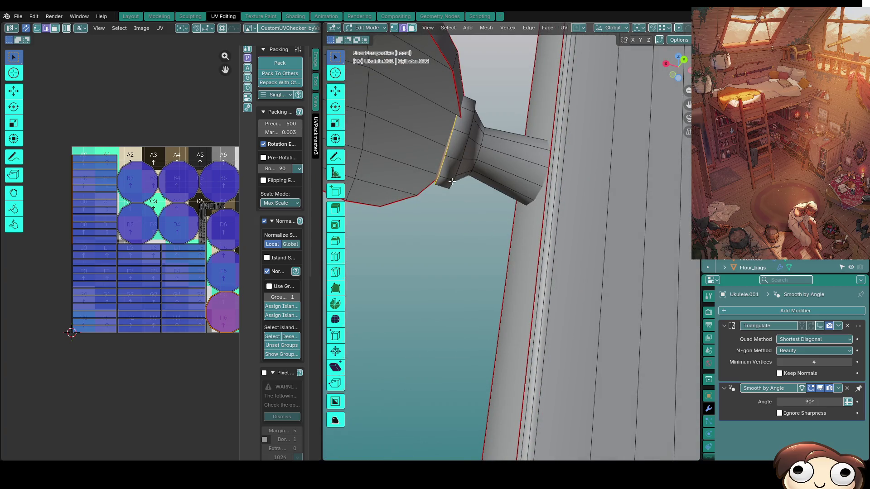
# Mark the edge path from the peg collar along the neck as a seam.
pyautogui.keyDown('ctrl'); pyautogui.click(491, 177); pyautogui.keyUp('ctrl')
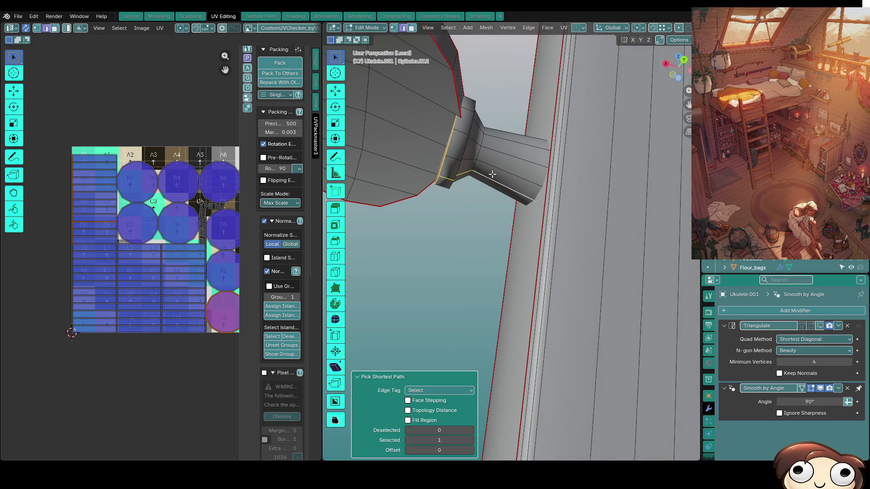
pyautogui.rightClick(491, 177)
pyautogui.click(491, 180)
pyautogui.hotkey('shift', 'z')
pyautogui.moveTo(541, 195)
pyautogui.mouseDown(button='middle')
pyautogui.moveTo(578, 273)
pyautogui.moveTo(519, 218)
pyautogui.moveTo(512, 195)
pyautogui.moveTo(458, 208)
pyautogui.mouseUp(button='middle')
pyautogui.hotkey('shift', 'z')
# Zoom in on the tuning peg in vertex select mode.
pyautogui.scroll(-3, 466, 204)
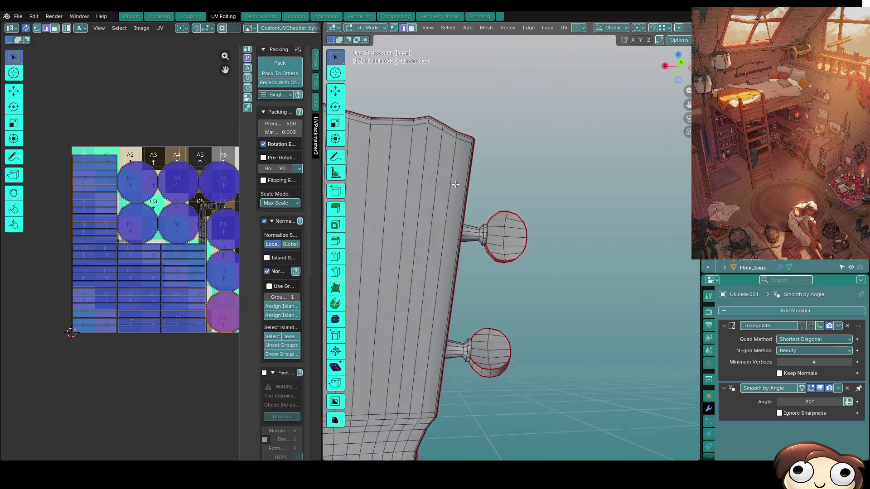
pyautogui.scroll(5, 546, 271)
pyautogui.press('1')
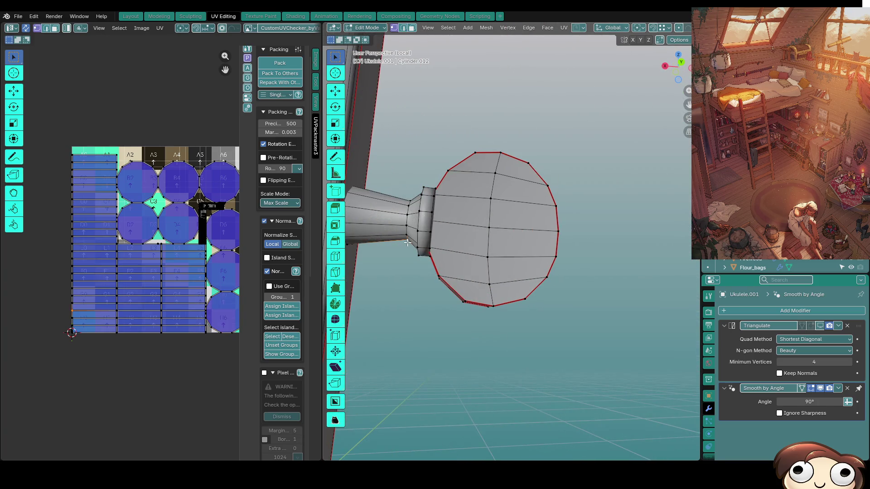
pyautogui.scroll(5, 407, 243)
pyautogui.scroll(-8, 407, 241)
pyautogui.moveTo(429, 241)
pyautogui.mouseDown(button='middle')
pyautogui.moveTo(525, 222)
pyautogui.moveTo(461, 217)
pyautogui.mouseUp(button='middle')
pyautogui.scroll(4, 526, 222)
pyautogui.scroll(4, 460, 217)
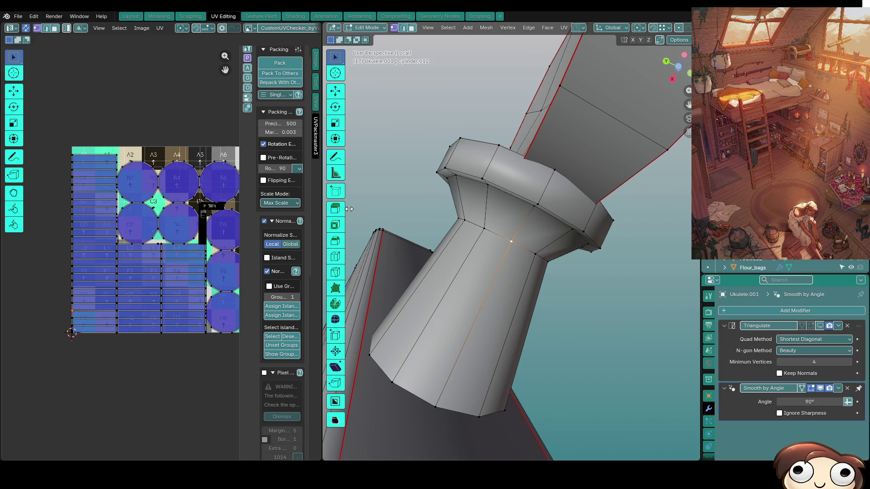
# Switch to edge select mode and mark the selected peg loop as a seam.
pyautogui.press('2')
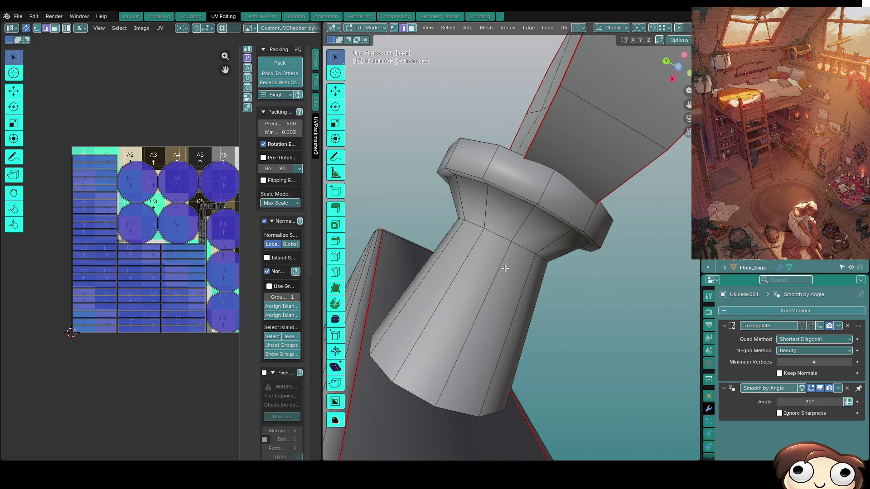
pyautogui.scroll(-6, 496, 245)
pyautogui.moveTo(496, 244); pyautogui.dragTo(464, 273, button='middle')
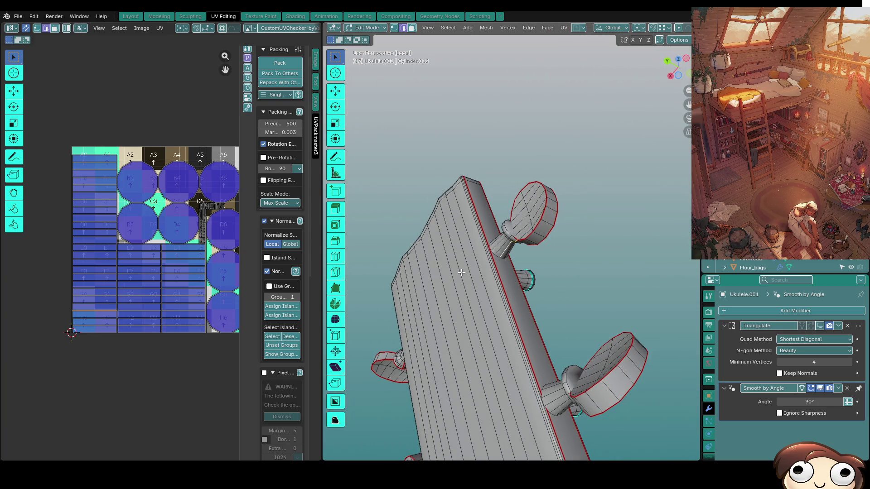
pyautogui.moveTo(533, 291)
pyautogui.mouseDown(button='middle')
pyautogui.moveTo(521, 238)
pyautogui.moveTo(586, 314)
pyautogui.moveTo(596, 198)
pyautogui.moveTo(540, 282)
pyautogui.moveTo(491, 239)
pyautogui.moveTo(524, 225)
pyautogui.moveTo(520, 216)
pyautogui.moveTo(551, 231)
pyautogui.moveTo(550, 250)
pyautogui.moveTo(494, 262)
pyautogui.moveTo(531, 284)
pyautogui.mouseUp(button='middle')
pyautogui.scroll(6, 540, 282)
pyautogui.rightClick(530, 234)
pyautogui.click(529, 235)
# From a side view, pick an edge on the tuning peg and extend it along the peg's edges.
pyautogui.scroll(4, 499, 259)
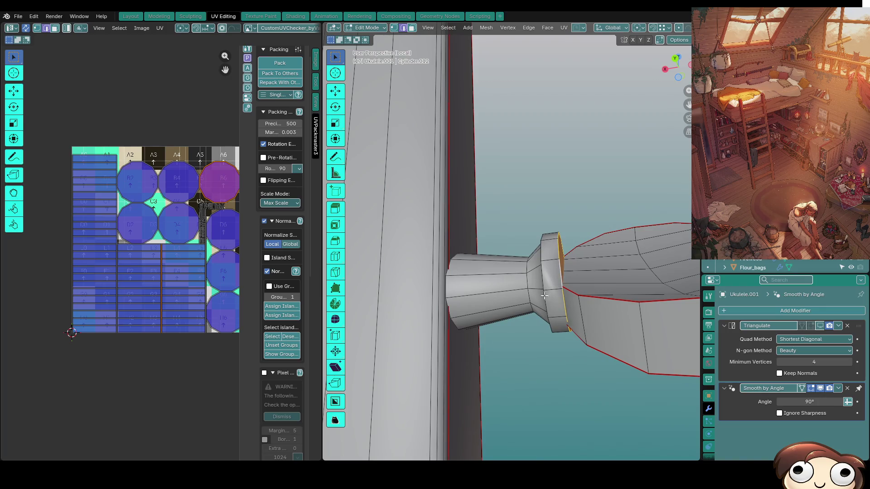
pyautogui.rightClick(543, 301)
pyautogui.moveTo(540, 301)
pyautogui.mouseDown(button='middle')
pyautogui.moveTo(540, 267)
pyautogui.moveTo(511, 247)
pyautogui.moveTo(505, 284)
pyautogui.moveTo(544, 282)
pyautogui.mouseUp(button='middle')
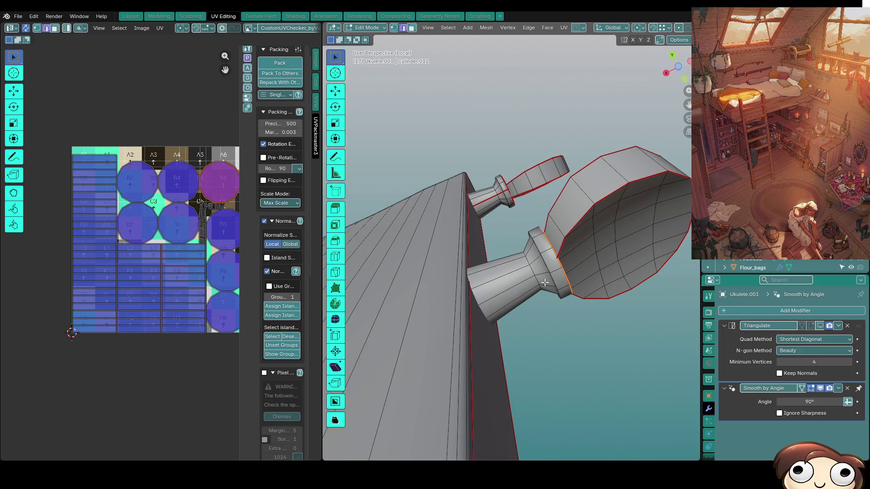
pyautogui.press('KP_3')
pyautogui.moveTo(545, 282)
pyautogui.mouseDown(button='middle')
pyautogui.moveTo(564, 129)
pyautogui.moveTo(641, 171)
pyautogui.moveTo(523, 272)
pyautogui.moveTo(509, 223)
pyautogui.mouseUp(button='middle')
pyautogui.moveTo(495, 266)
pyautogui.mouseDown(button='middle')
pyautogui.moveTo(521, 258)
pyautogui.moveTo(575, 277)
pyautogui.moveTo(470, 259)
pyautogui.moveTo(447, 274)
pyautogui.mouseUp(button='middle')
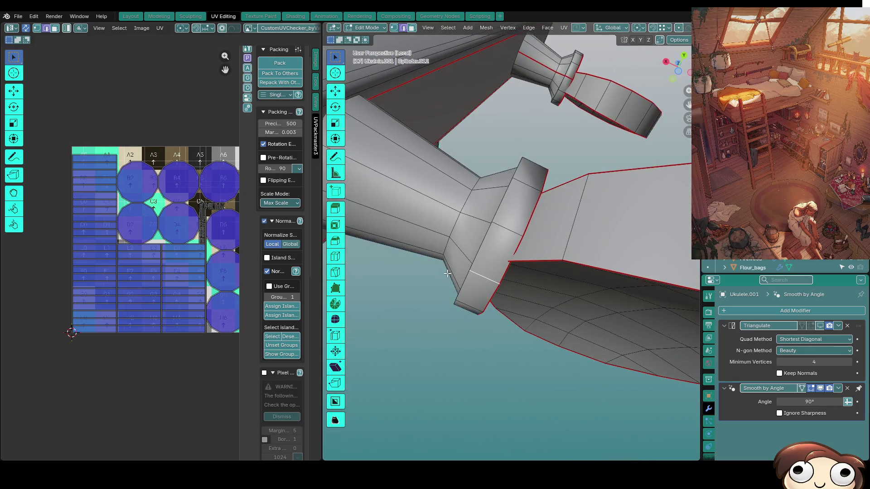
pyautogui.keyDown('shift'); pyautogui.click(427, 229); pyautogui.keyUp('shift')
pyautogui.press('KP_Decimal')
pyautogui.rightClick(495, 277)
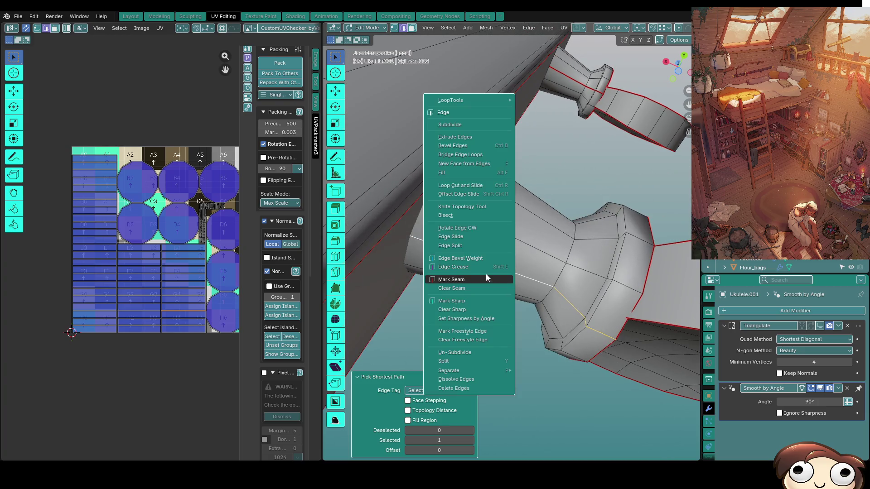
# Mark the picked tuning peg edges as a seam and zoom in on the peg rim.
pyautogui.click(485, 274)
pyautogui.moveTo(494, 277)
pyautogui.mouseDown(button='middle')
pyautogui.moveTo(546, 292)
pyautogui.moveTo(422, 331)
pyautogui.moveTo(497, 281)
pyautogui.mouseUp(button='middle')
pyautogui.press('KP_Decimal')
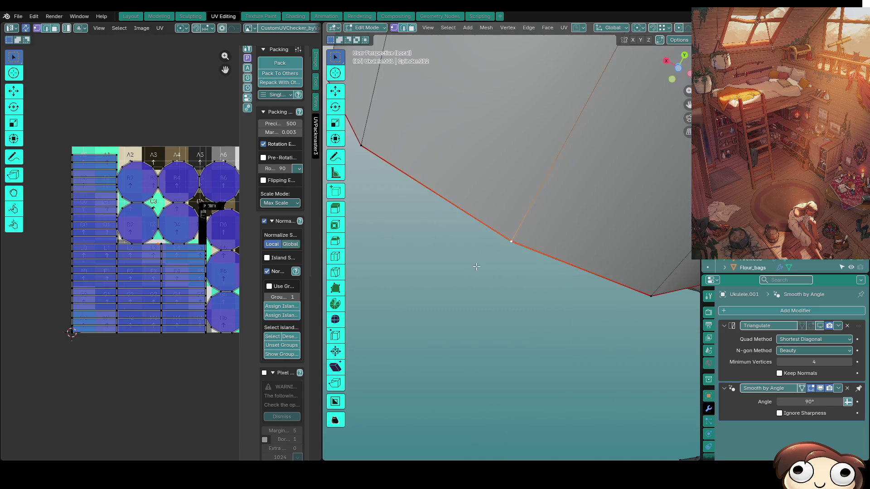
pyautogui.scroll(-5, 397, 295)
pyautogui.scroll(3, 451, 338)
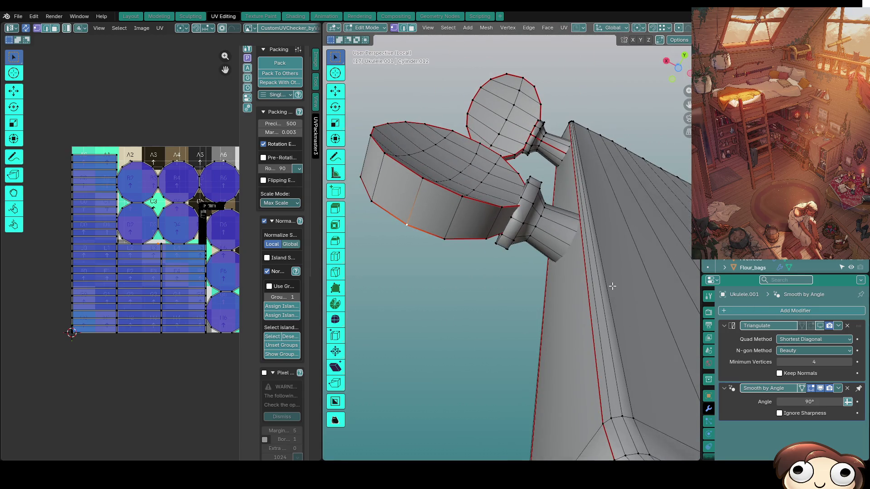
pyautogui.moveTo(612, 286); pyautogui.dragTo(533, 282, button='middle')
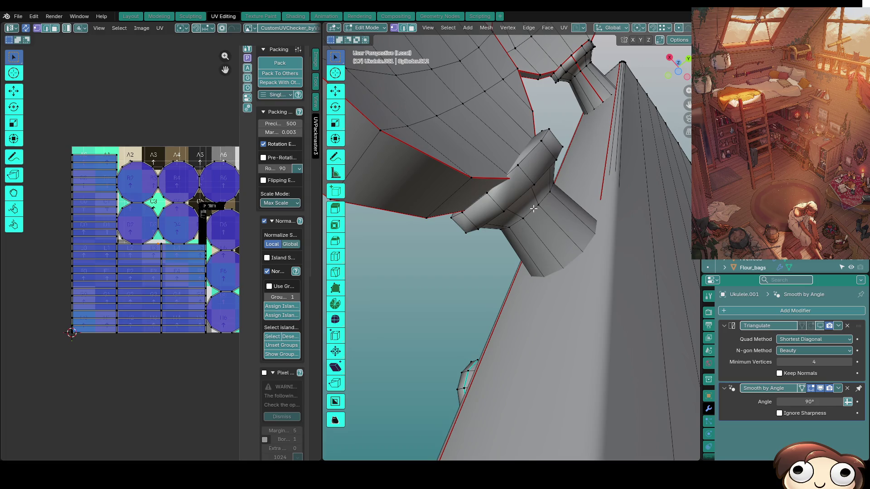
pyautogui.scroll(-3, 533, 208)
pyautogui.moveTo(524, 248); pyautogui.dragTo(496, 266, button='middle')
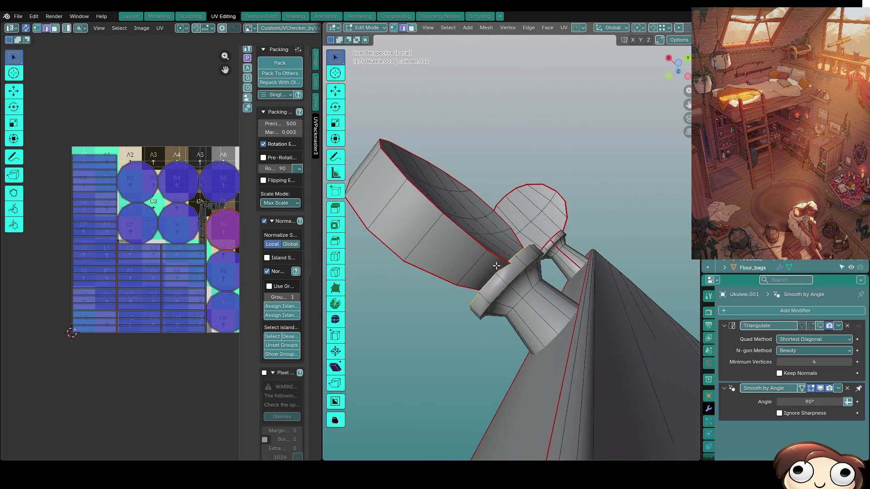
# Mark the edge loop around the peg head as a seam with Ctrl+E.
pyautogui.keyDown('alt'); pyautogui.click(533, 329); pyautogui.keyUp('alt')
pyautogui.hotkey('ctrl', 'e')
pyautogui.click(541, 324)
pyautogui.moveTo(542, 325)
pyautogui.mouseDown(button='middle')
pyautogui.moveTo(585, 304)
pyautogui.moveTo(563, 285)
pyautogui.moveTo(612, 261)
pyautogui.mouseUp(button='middle')
pyautogui.scroll(-5, 612, 261)
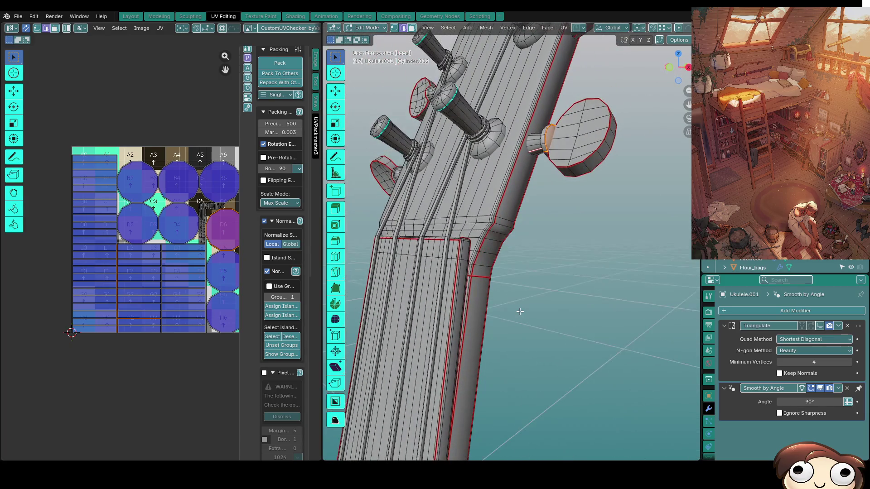
pyautogui.moveTo(600, 321)
pyautogui.mouseDown(button='middle')
pyautogui.moveTo(596, 303)
pyautogui.moveTo(661, 326)
pyautogui.moveTo(520, 322)
pyautogui.mouseUp(button='middle')
pyautogui.scroll(-6, 519, 322)
pyautogui.moveTo(460, 364)
pyautogui.mouseDown(button='middle')
pyautogui.moveTo(640, 210)
pyautogui.moveTo(570, 346)
pyautogui.mouseUp(button='middle')
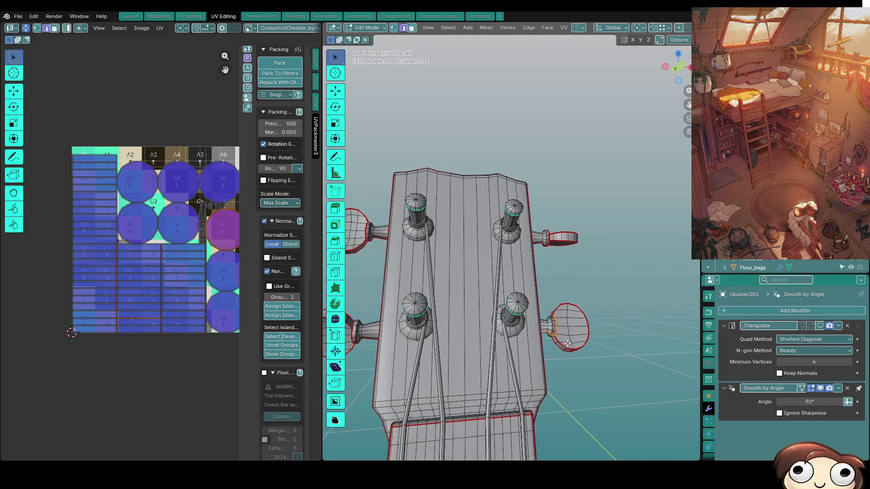
# Inspect the tuning pegs in vertex mode, toggling see-through wireframe to check the seams.
pyautogui.press('1')
pyautogui.scroll(5, 504, 211)
pyautogui.scroll(-3, 506, 211)
pyautogui.moveTo(506, 211)
pyautogui.mouseDown(button='middle')
pyautogui.moveTo(466, 209)
pyautogui.moveTo(579, 196)
pyautogui.moveTo(549, 213)
pyautogui.moveTo(550, 231)
pyautogui.moveTo(469, 267)
pyautogui.moveTo(456, 219)
pyautogui.mouseUp(button='middle')
pyautogui.scroll(5, 549, 214)
pyautogui.hotkey('shift', 'z')
pyautogui.scroll(2, 577, 219)
pyautogui.hotkey('shift', 'z')
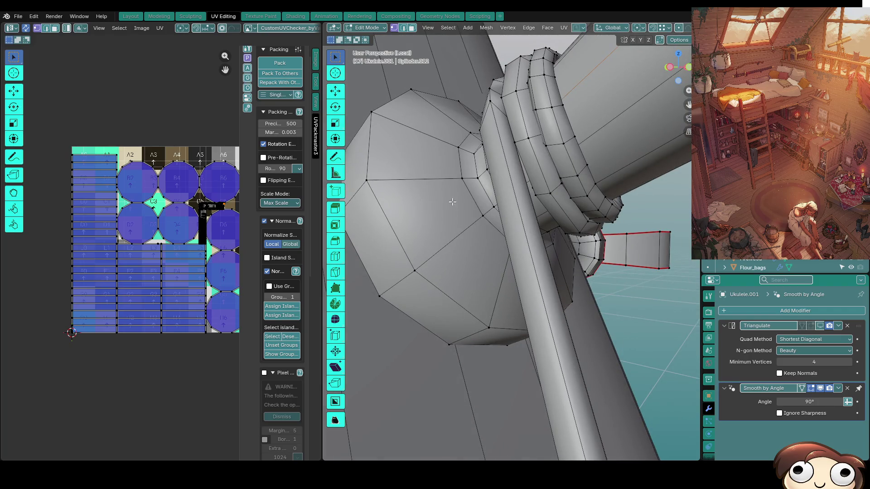
pyautogui.scroll(-4, 452, 204)
pyautogui.scroll(3, 467, 232)
pyautogui.moveTo(467, 232); pyautogui.dragTo(560, 226, button='middle')
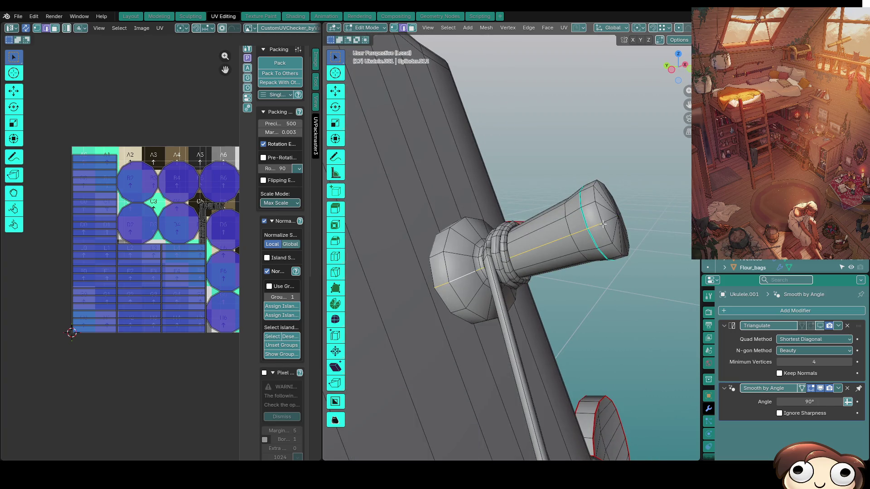
# Adjust the seam marking on the peg edges and pick the loop around the peg's top.
pyautogui.rightClick(599, 226)
pyautogui.click(599, 225)
pyautogui.moveTo(598, 226)
pyautogui.mouseDown(button='middle')
pyautogui.moveTo(539, 181)
pyautogui.moveTo(534, 197)
pyautogui.moveTo(477, 227)
pyautogui.mouseUp(button='middle')
pyautogui.rightClick(516, 219)
pyautogui.click(515, 214)
pyautogui.moveTo(598, 276); pyautogui.dragTo(478, 223, button='middle')
pyautogui.scroll(4, 473, 233)
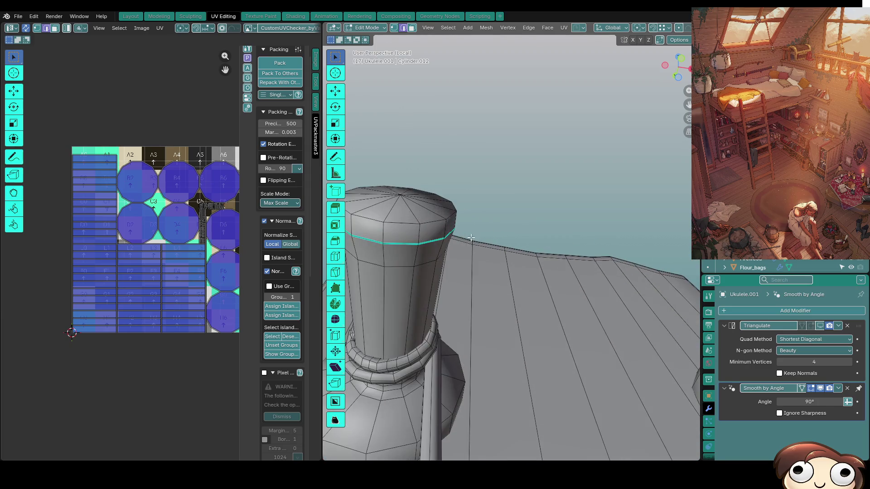
pyautogui.scroll(-3, 447, 283)
pyautogui.rightClick(465, 233)
pyautogui.click(465, 232)
pyautogui.moveTo(464, 233)
pyautogui.mouseDown(button='middle')
pyautogui.moveTo(499, 277)
pyautogui.moveTo(481, 301)
pyautogui.moveTo(483, 287)
pyautogui.moveTo(514, 274)
pyautogui.moveTo(535, 284)
pyautogui.mouseUp(button='middle')
# Mark the picked shaft and cap edges of the next peg as seams with Ctrl+E.
pyautogui.moveTo(455, 289); pyautogui.dragTo(477, 291, button='middle')
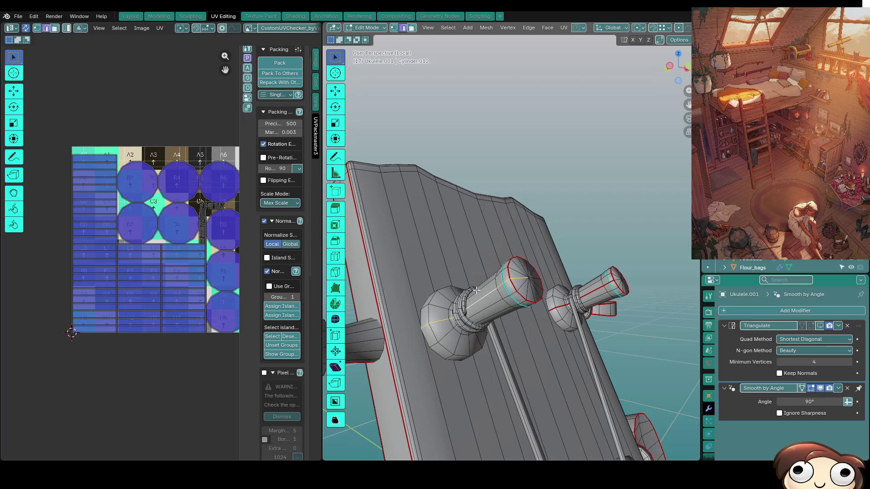
pyautogui.hotkey('ctrl', 'e')
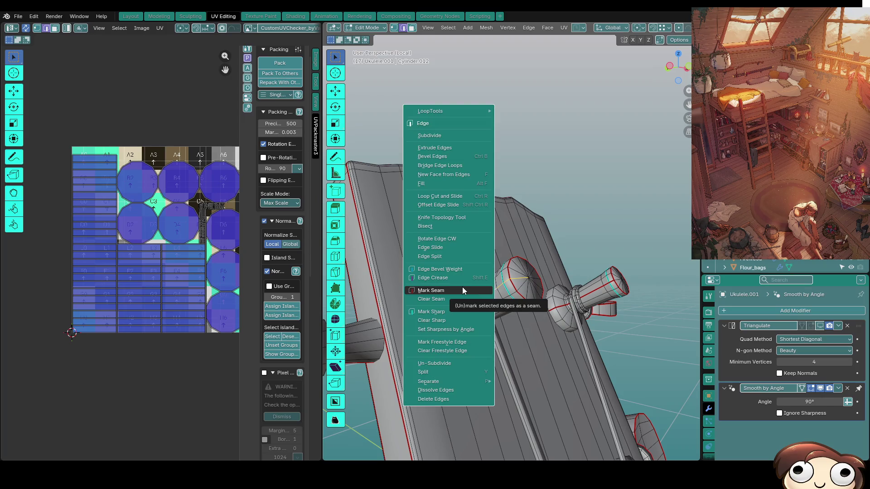
pyautogui.click(462, 290)
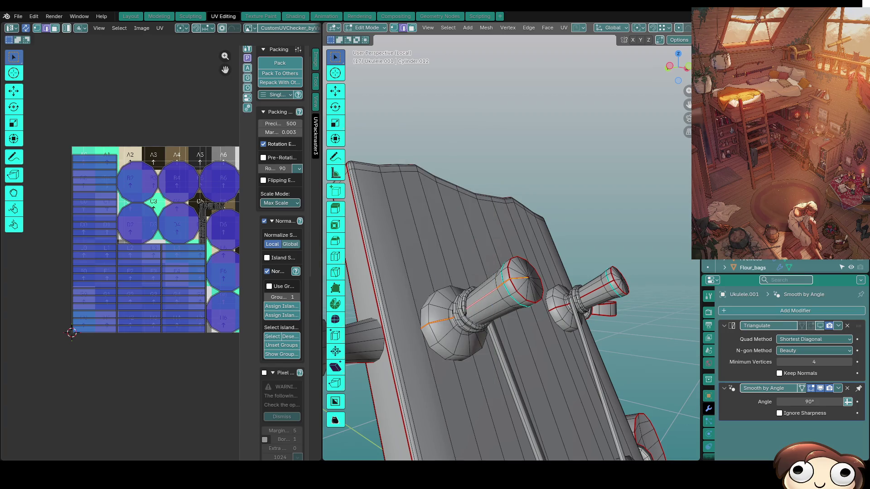
# Inspect the peg in wireframe, then return to solid shading and view the headstock's back.
pyautogui.moveTo(543, 277)
pyautogui.mouseDown(button='middle')
pyautogui.moveTo(515, 245)
pyautogui.moveTo(512, 284)
pyautogui.moveTo(543, 258)
pyautogui.mouseUp(button='middle')
pyautogui.scroll(3, 496, 270)
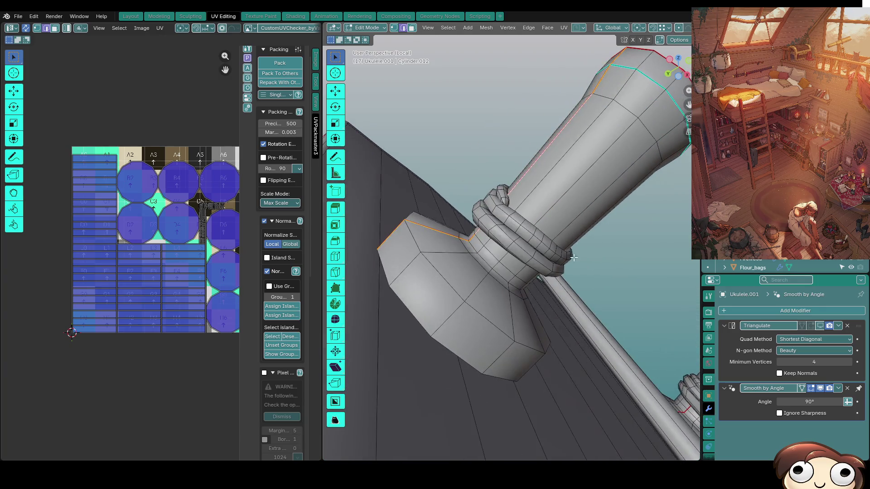
pyautogui.press('z')
pyautogui.click(467, 256)
pyautogui.moveTo(466, 256); pyautogui.dragTo(449, 256, button='middle')
pyautogui.press('z')
pyautogui.click(618, 259)
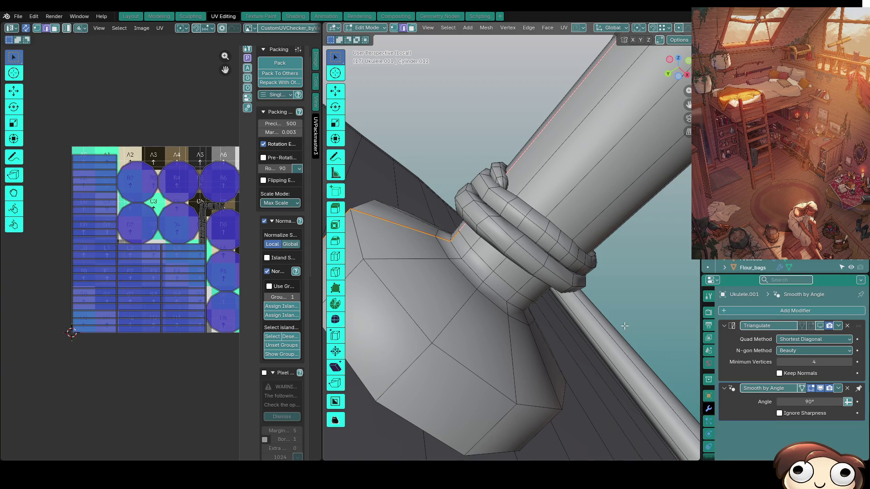
pyautogui.moveTo(498, 305)
pyautogui.mouseDown(button='middle')
pyautogui.moveTo(524, 301)
pyautogui.moveTo(503, 330)
pyautogui.mouseUp(button='middle')
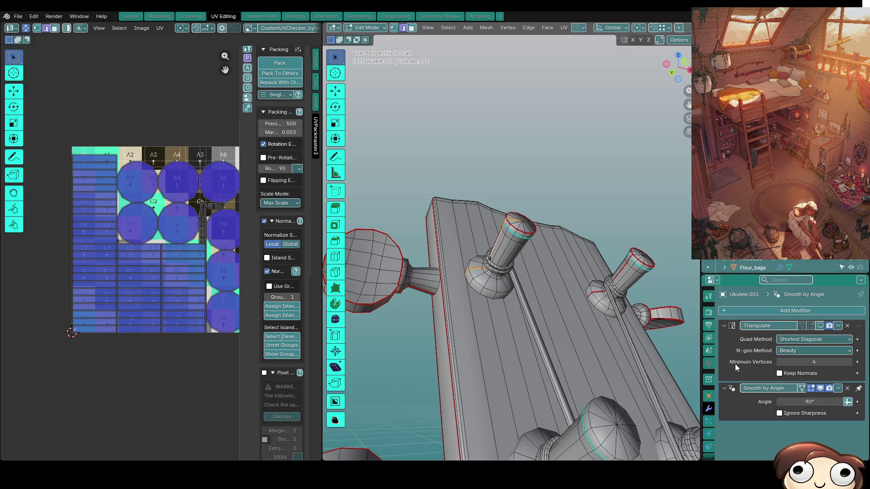
pyautogui.moveTo(544, 313); pyautogui.dragTo(560, 337, button='middle')
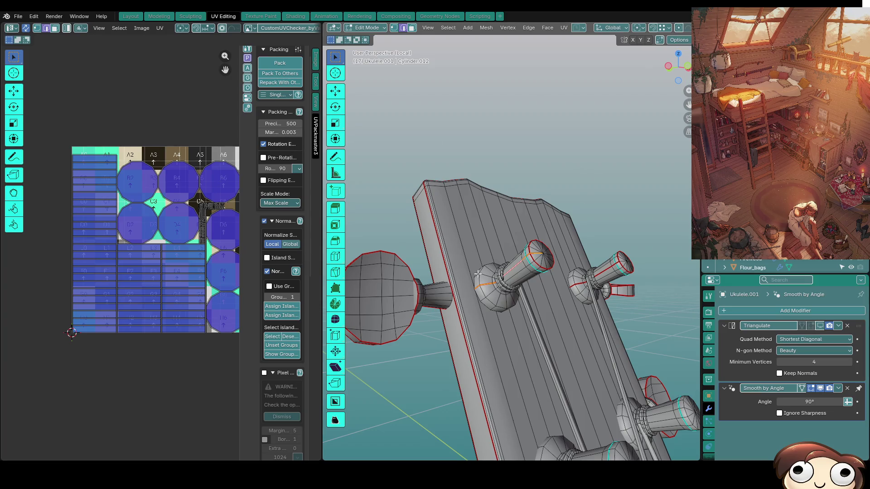
pyautogui.scroll(5, 495, 278)
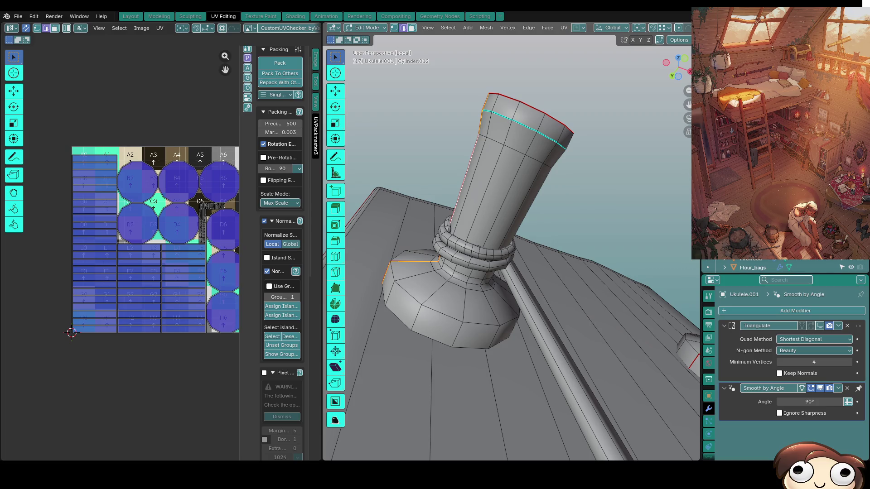
pyautogui.moveTo(541, 217)
pyautogui.mouseDown(button='middle')
pyautogui.moveTo(629, 289)
pyautogui.moveTo(550, 303)
pyautogui.moveTo(490, 277)
pyautogui.moveTo(514, 256)
pyautogui.moveTo(569, 287)
pyautogui.moveTo(557, 256)
pyautogui.moveTo(526, 254)
pyautogui.moveTo(534, 280)
pyautogui.moveTo(572, 311)
pyautogui.moveTo(559, 294)
pyautogui.mouseUp(button='middle')
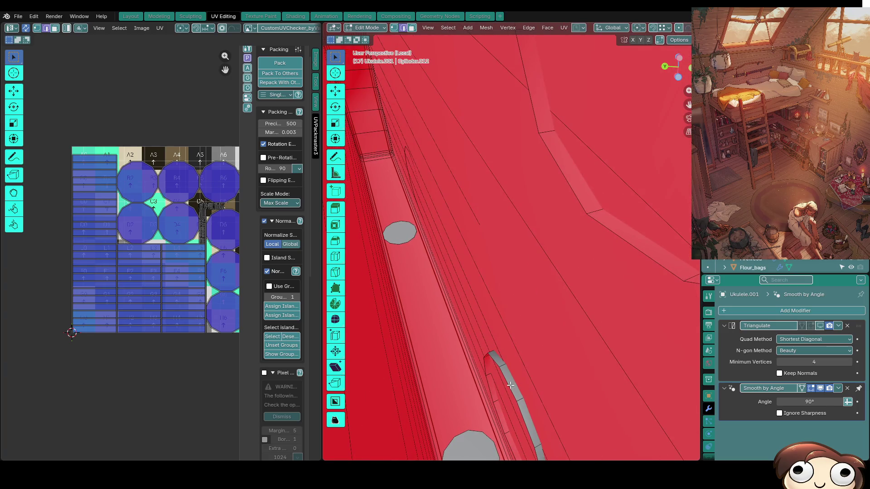
# Select the connected tuning peg parts in face select mode.
pyautogui.scroll(-1, 510, 380)
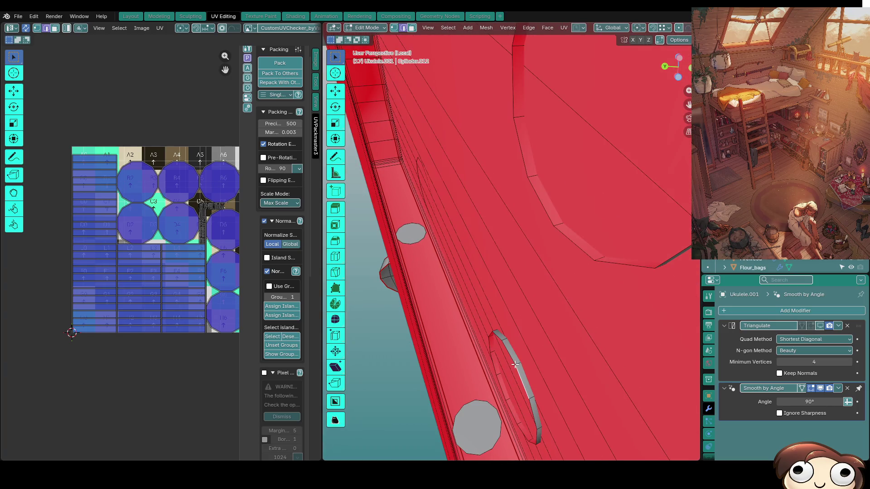
pyautogui.press('3')
pyautogui.press('l')
pyautogui.moveTo(515, 364)
pyautogui.mouseDown(button='middle')
pyautogui.moveTo(503, 212)
pyautogui.moveTo(458, 224)
pyautogui.mouseUp(button='middle')
pyautogui.press('l')
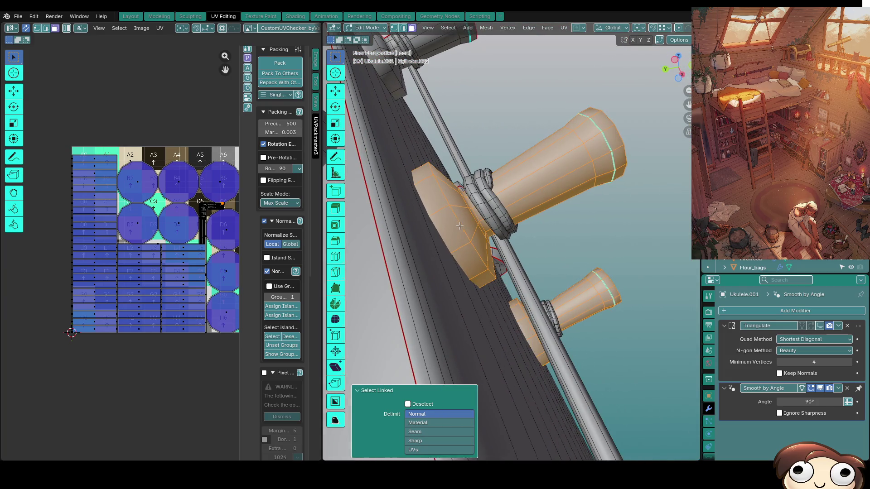
# Switch the transform orientation to Local and try a Y move, then cancel it.
pyautogui.click(612, 27)
pyautogui.click(592, 66)
pyautogui.scroll(-5, 499, 217)
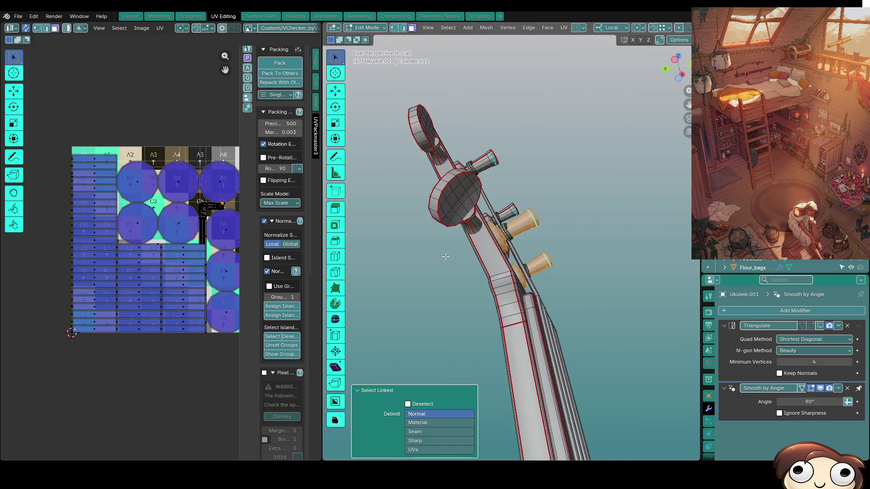
pyautogui.moveTo(498, 218); pyautogui.dragTo(444, 281, button='middle')
pyautogui.press('g')
pyautogui.press('y')
pyautogui.press('Escape')
pyautogui.moveTo(433, 312); pyautogui.dragTo(425, 336, button='middle')
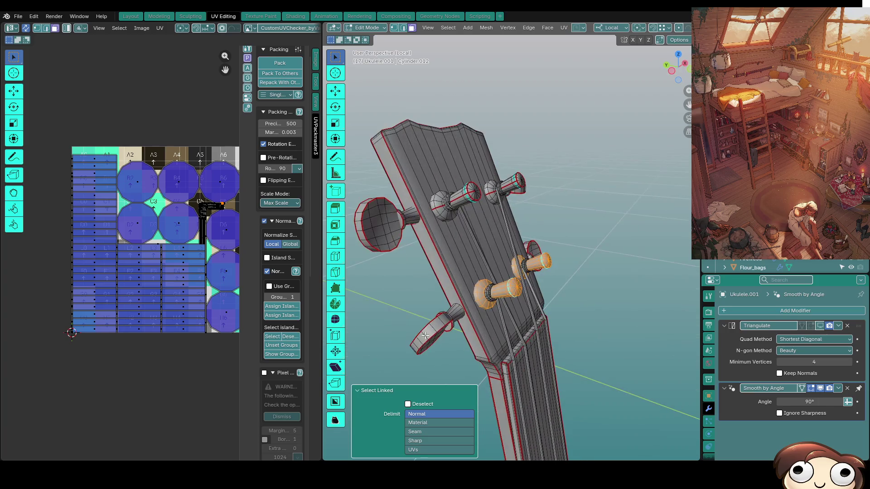
# Set the transform orientation to Normal and shift the pegs a tiny amount along normal Z.
pyautogui.click(611, 27)
pyautogui.click(595, 74)
pyautogui.press('g')
pyautogui.press('y')
pyautogui.moveTo(570, 256); pyautogui.dragTo(593, 215, button='middle')
pyautogui.press('z')
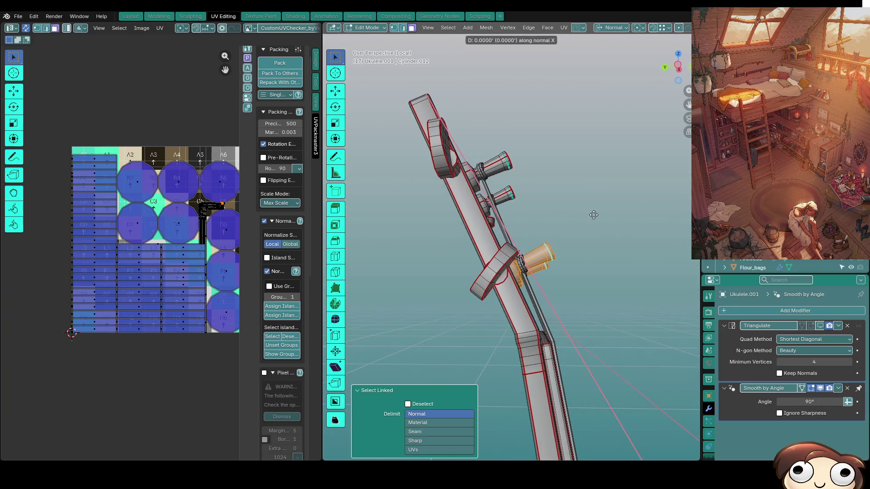
pyautogui.click(594, 215)
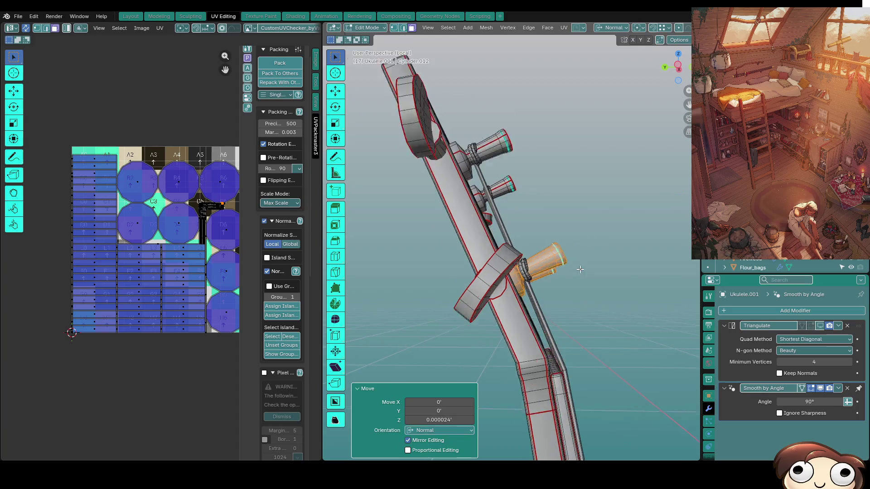
# Check in X-ray, then push the pegs again along normal Z (Move Z 0.000449).
pyautogui.scroll(3, 593, 215)
pyautogui.hotkey('alt', 'z')
pyautogui.scroll(3, 458, 227)
pyautogui.hotkey('alt', 'z')
pyautogui.scroll(5, 459, 227)
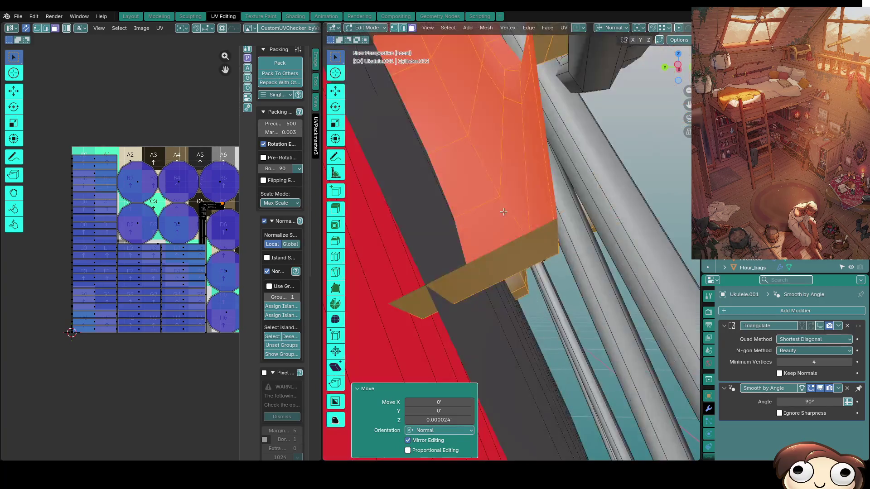
pyautogui.press('g')
pyautogui.press('z')
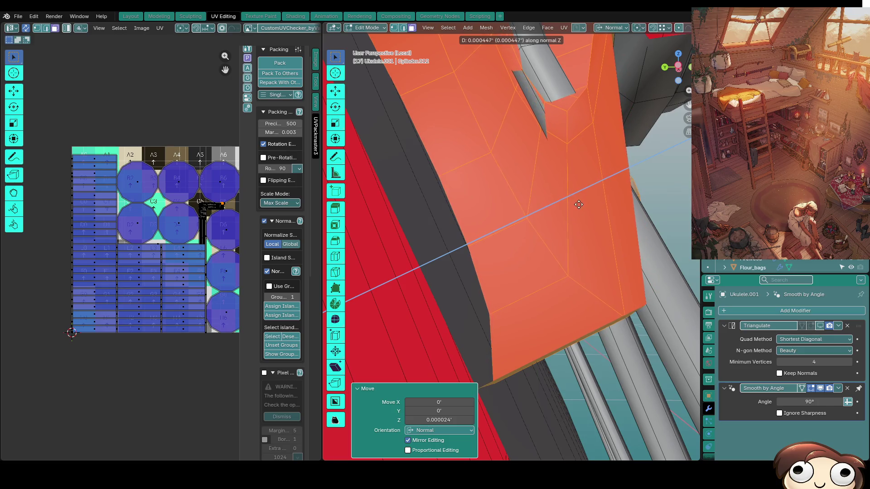
pyautogui.click(577, 203)
# Zoom out to view all four pegs across the headstock and deselect them.
pyautogui.scroll(-5, 551, 212)
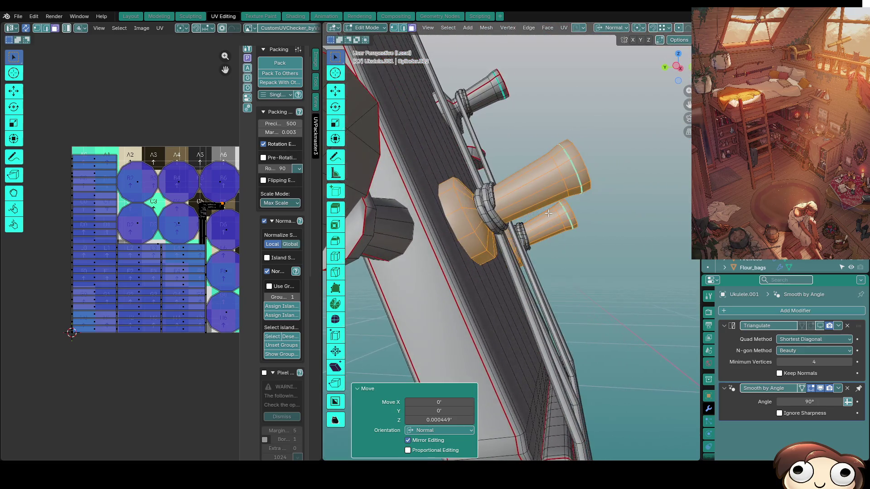
pyautogui.scroll(5, 552, 210)
pyautogui.scroll(-5, 558, 202)
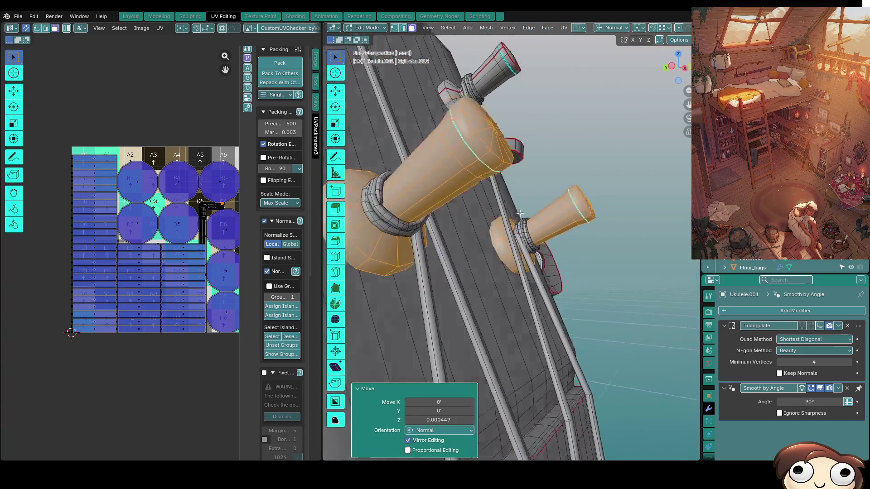
pyautogui.click(615, 182)
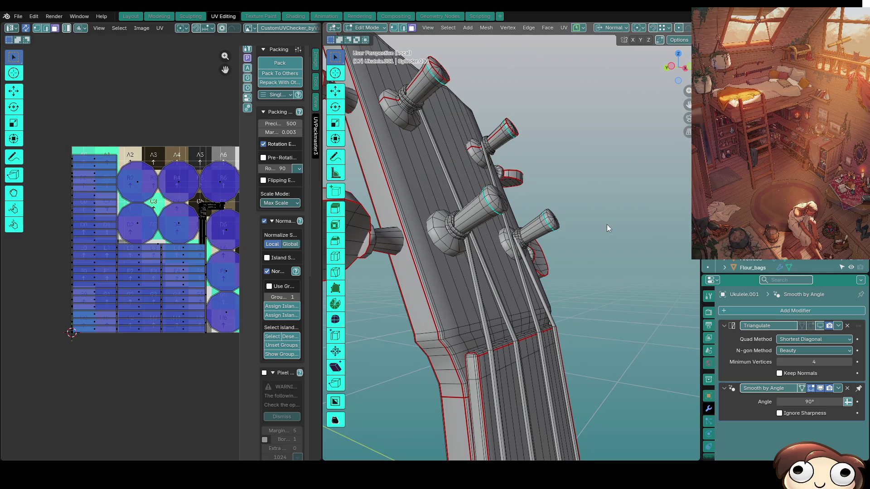
# Back in Object Mode, raise the Smooth by Angle modifier's angle to 90.3° and inspect the headstock shading.
pyautogui.press('Tab')
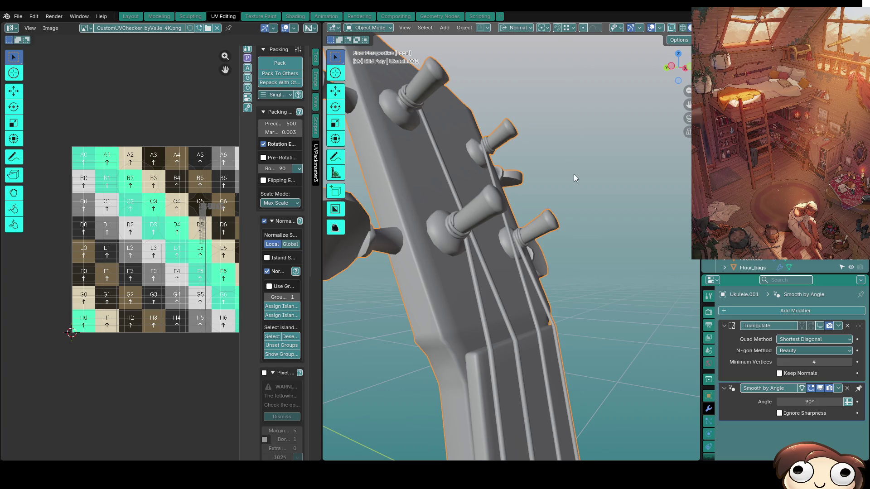
pyautogui.moveTo(482, 53)
pyautogui.mouseDown(button='middle')
pyautogui.moveTo(516, 263)
pyautogui.moveTo(506, 262)
pyautogui.mouseUp(button='middle')
pyautogui.moveTo(512, 297)
pyautogui.mouseDown(button='middle')
pyautogui.moveTo(482, 242)
pyautogui.moveTo(430, 213)
pyautogui.moveTo(432, 185)
pyautogui.moveTo(464, 200)
pyautogui.mouseUp(button='middle')
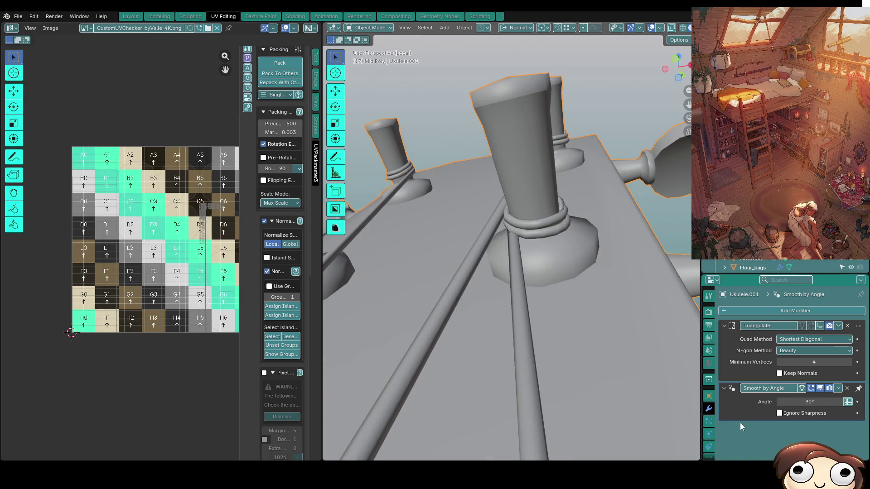
pyautogui.moveTo(809, 402); pyautogui.dragTo(815, 402)
pyautogui.scroll(-3, 286, 217)
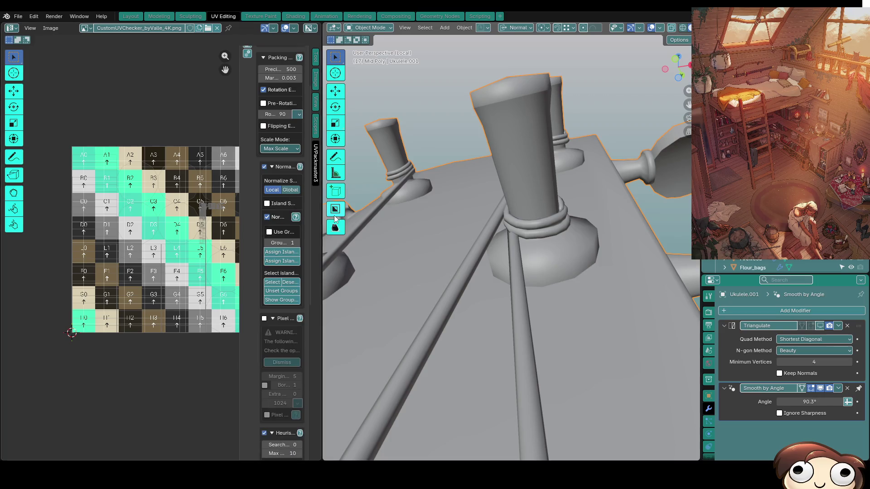
pyautogui.scroll(-4, 442, 189)
pyautogui.moveTo(498, 246)
pyautogui.mouseDown(button='middle')
pyautogui.moveTo(517, 255)
pyautogui.moveTo(480, 233)
pyautogui.moveTo(566, 292)
pyautogui.moveTo(556, 282)
pyautogui.moveTo(577, 270)
pyautogui.mouseUp(button='middle')
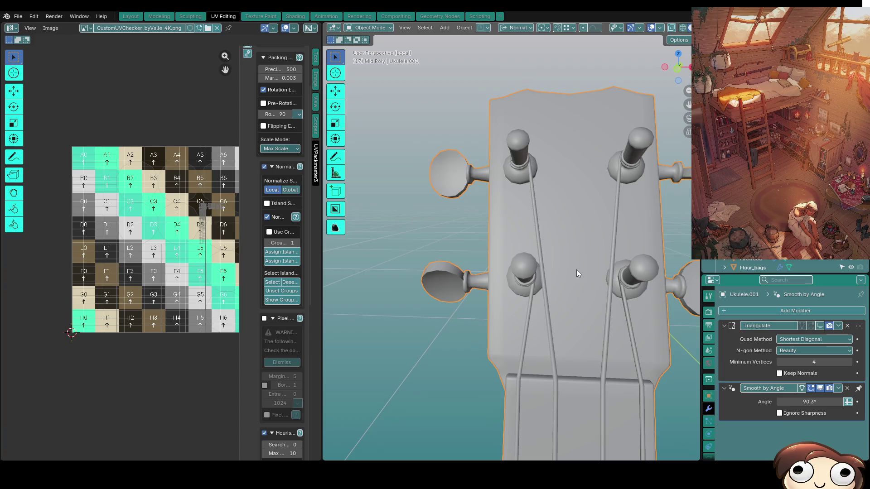
pyautogui.click(787, 310)
# Add a test Weighted Normal modifier and toggle it to compare the headstock shading.
pyautogui.write('weigh')
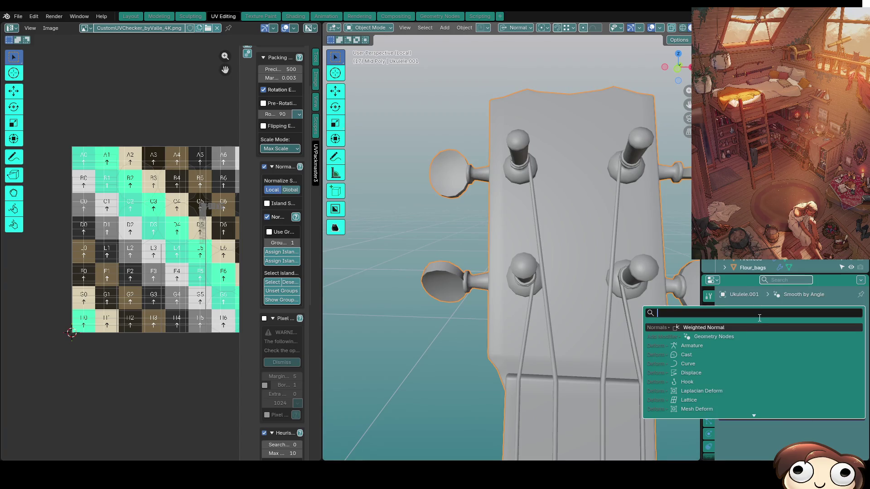
pyautogui.press('Return')
pyautogui.scroll(3, 580, 242)
pyautogui.moveTo(580, 238); pyautogui.dragTo(597, 164, button='middle')
pyautogui.click(820, 389)
pyautogui.click(820, 388)
pyautogui.scroll(-3, 818, 410)
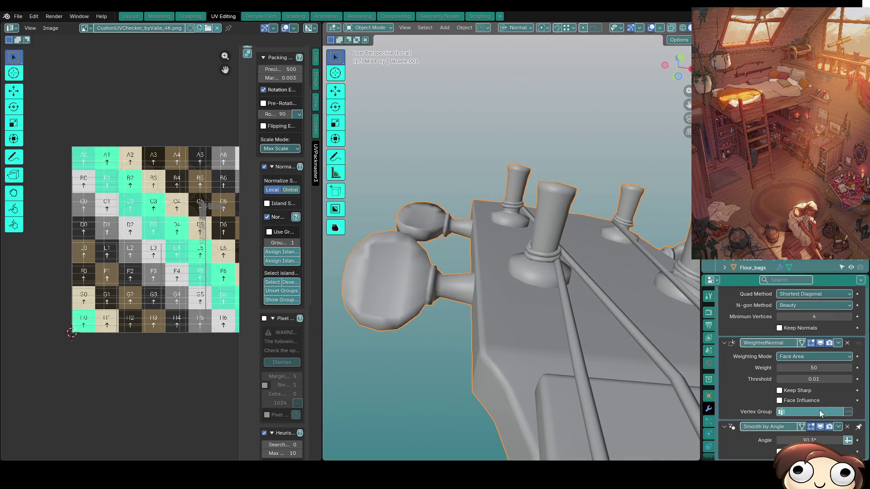
pyautogui.scroll(3, 844, 431)
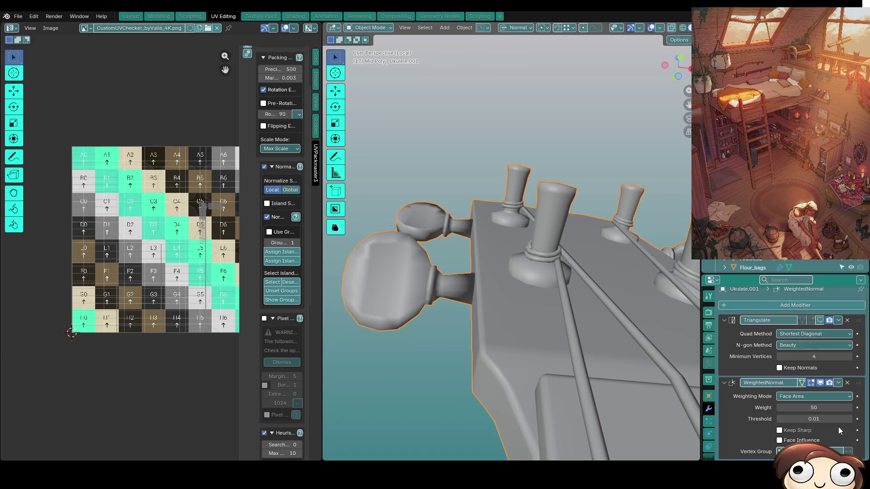
# Remove the test Weighted Normal modifier and shade the ukulele smooth.
pyautogui.press('Tab')
pyautogui.moveTo(435, 290)
pyautogui.mouseDown(button='middle')
pyautogui.moveTo(481, 382)
pyautogui.moveTo(447, 370)
pyautogui.mouseUp(button='middle')
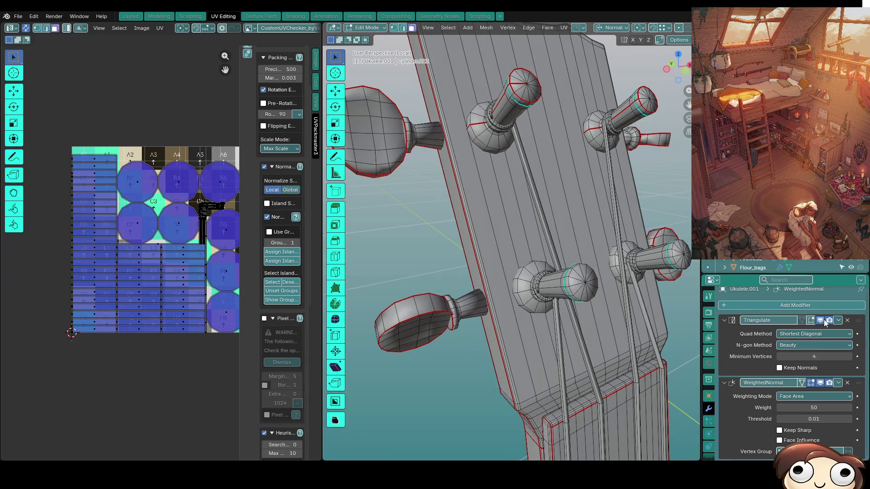
pyautogui.moveTo(855, 320); pyautogui.dragTo(755, 397)
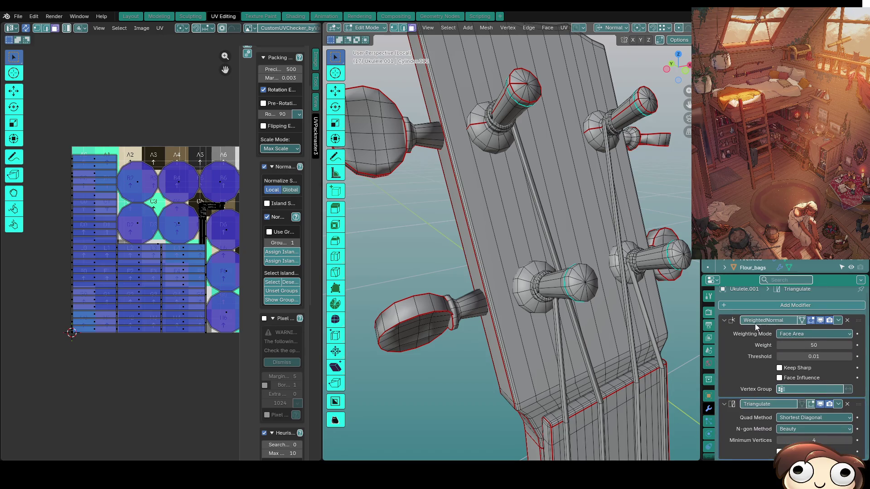
pyautogui.click(848, 321)
pyautogui.rightClick(497, 298)
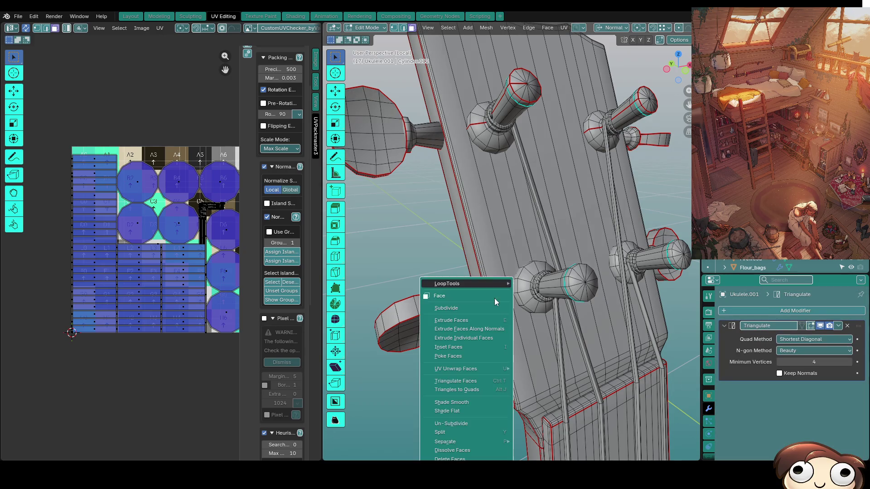
pyautogui.moveTo(471, 283)
pyautogui.press('Escape')
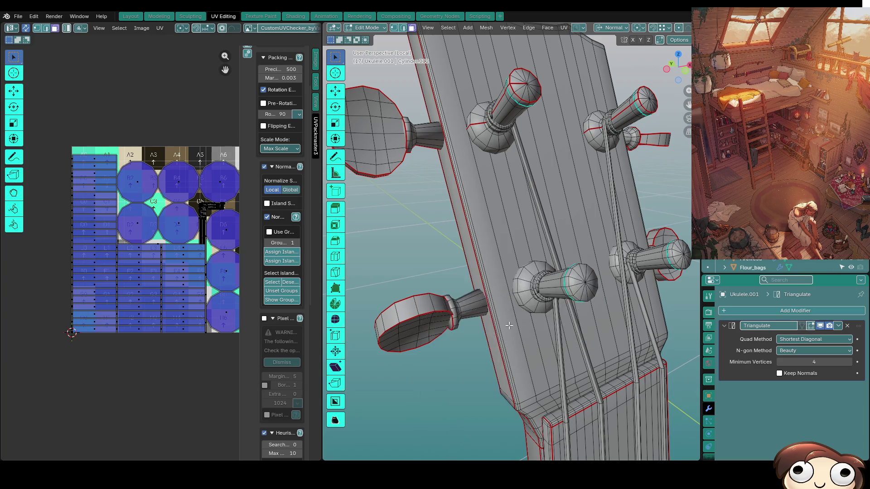
pyautogui.press('Tab')
pyautogui.rightClick(508, 301)
pyautogui.click(477, 280)
pyautogui.moveTo(477, 280); pyautogui.dragTo(543, 235, button='middle')
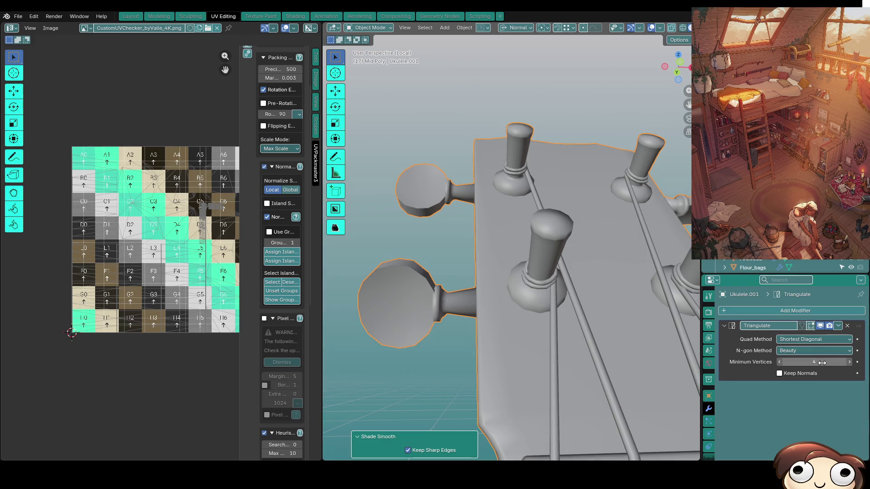
# Add a Weighted Normal modifier after Triangulate and set its value to 2.
pyautogui.click(785, 313)
pyautogui.write('we')
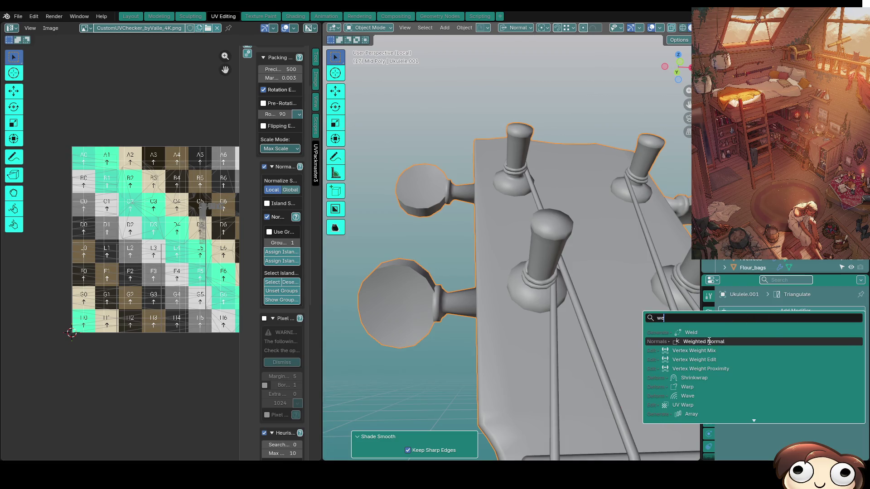
pyautogui.click(709, 341)
pyautogui.click(814, 413)
pyautogui.write('2')
pyautogui.press('Return')
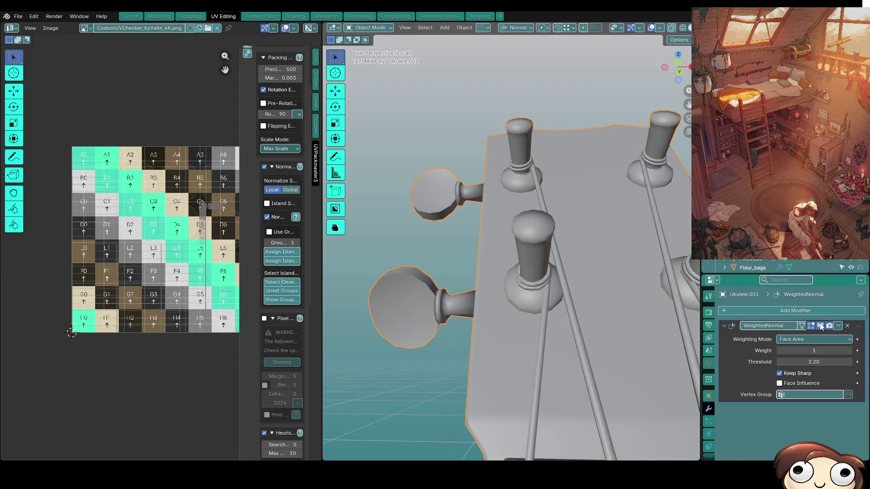
# Return to Edit Mode and select a face on the lower peg shaft.
pyautogui.moveTo(597, 327)
pyautogui.mouseDown(button='middle')
pyautogui.moveTo(666, 325)
pyautogui.moveTo(593, 310)
pyautogui.mouseUp(button='middle')
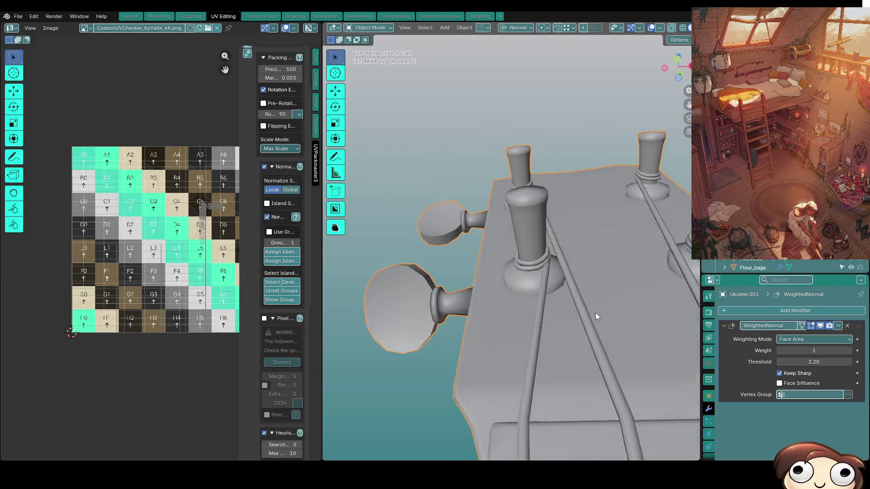
pyautogui.press('Tab')
pyautogui.moveTo(451, 323); pyautogui.dragTo(485, 315, button='middle')
pyautogui.click(487, 314)
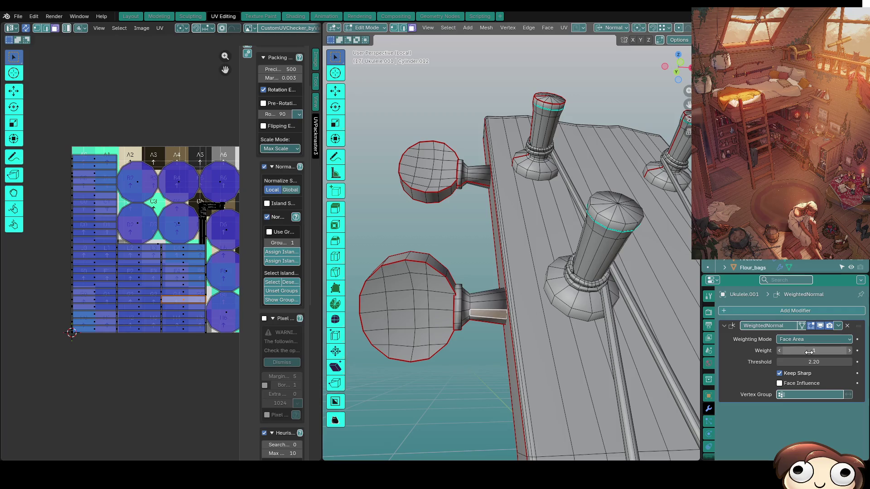
# Turn off Keep Sharp and slide edge loops along the lower and upper peg shafts.
pyautogui.click(788, 374)
pyautogui.click(421, 300)
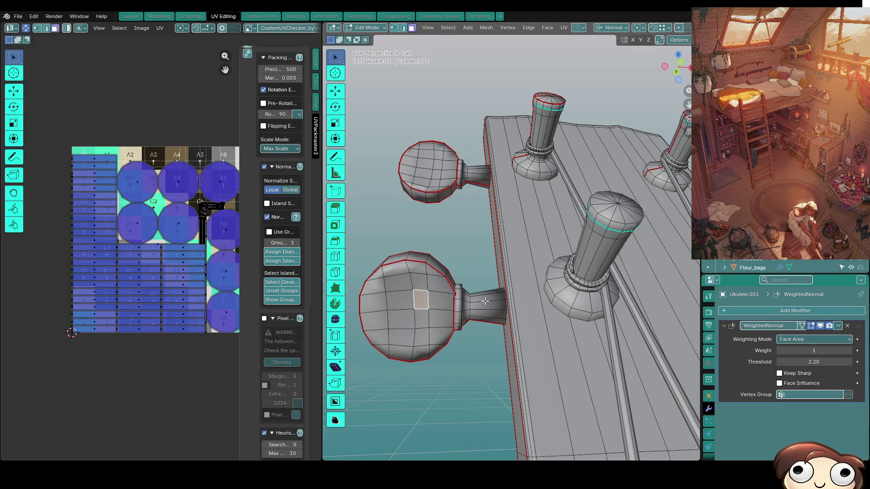
pyautogui.press('2')
pyautogui.keyDown('alt'); pyautogui.click(485, 301); pyautogui.keyUp('alt')
pyautogui.press('g')
pyautogui.press('g')
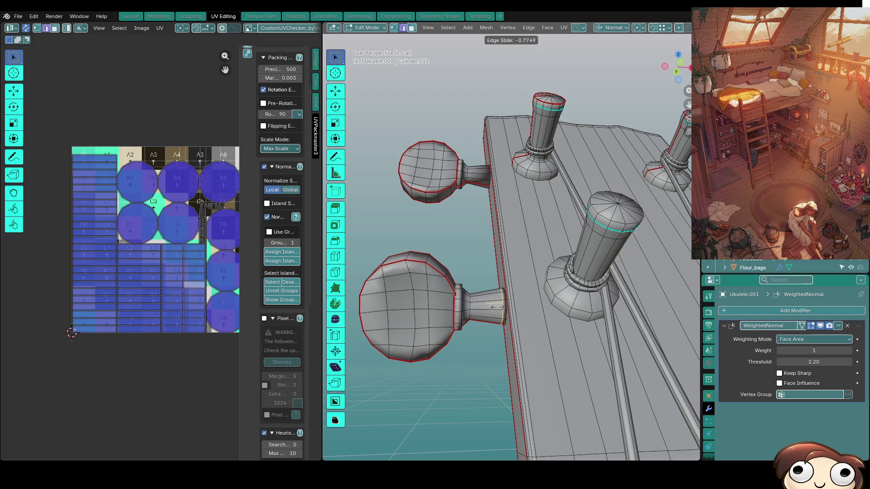
pyautogui.click(497, 306)
pyautogui.scroll(1, 481, 172)
pyautogui.keyDown('alt'); pyautogui.click(481, 172); pyautogui.keyUp('alt')
pyautogui.press('g')
pyautogui.press('g')
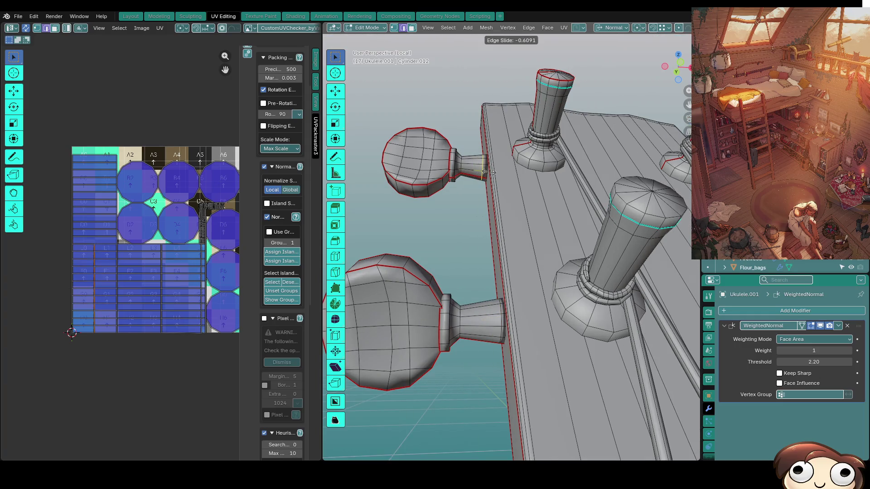
pyautogui.click(492, 173)
pyautogui.moveTo(492, 172)
pyautogui.mouseDown(button='middle')
pyautogui.moveTo(609, 240)
pyautogui.moveTo(617, 264)
pyautogui.moveTo(551, 264)
pyautogui.mouseUp(button='middle')
# Loop-cut the lower peg, slide an edge loop on the upper peg neck, and check shading.
pyautogui.hotkey('ctrl', 'r')
pyautogui.click(528, 283)
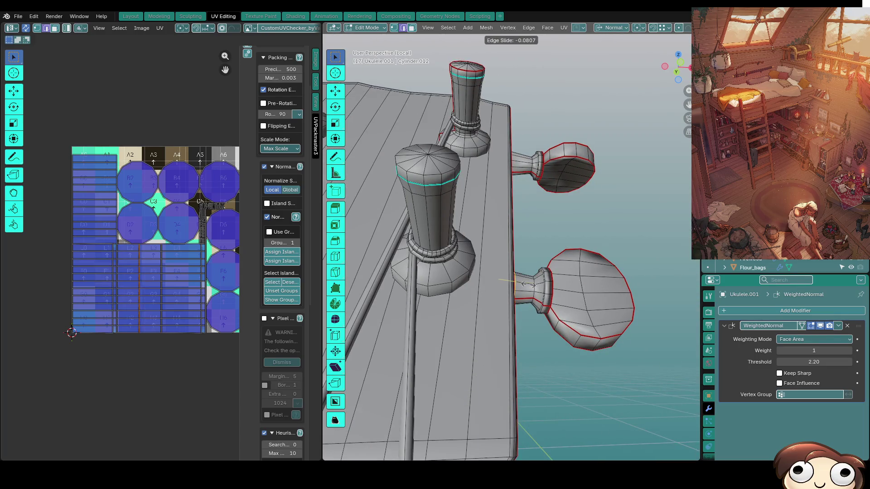
pyautogui.click(508, 196)
pyautogui.keyDown('alt'); pyautogui.click(522, 166); pyautogui.keyUp('alt')
pyautogui.press('g')
pyautogui.press('g')
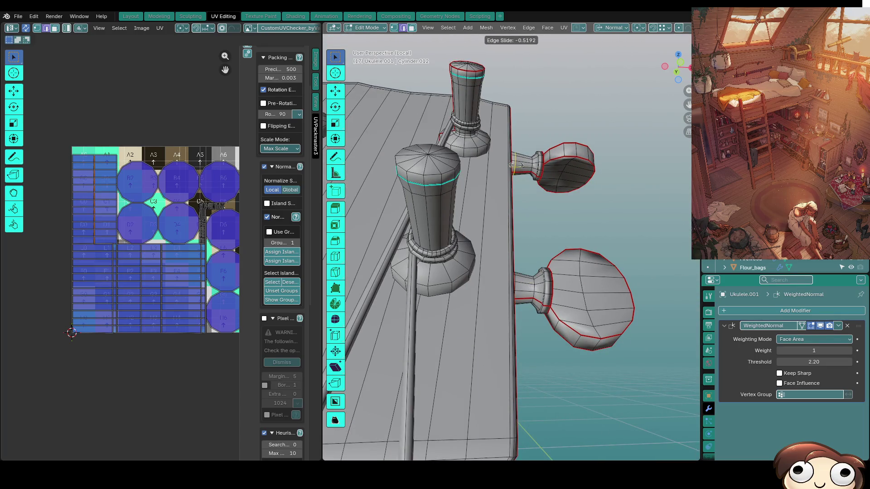
pyautogui.click(513, 166)
pyautogui.press('Tab')
pyautogui.moveTo(649, 264)
pyautogui.mouseDown(button='middle')
pyautogui.moveTo(630, 305)
pyautogui.moveTo(645, 295)
pyautogui.moveTo(659, 306)
pyautogui.moveTo(624, 302)
pyautogui.moveTo(629, 280)
pyautogui.mouseUp(button='middle')
pyautogui.press('Tab')
# Add another loop cut on the peg, slide it close to the rim, and check shading.
pyautogui.hotkey('ctrl', 'r')
pyautogui.click(659, 305)
pyautogui.click(652, 305)
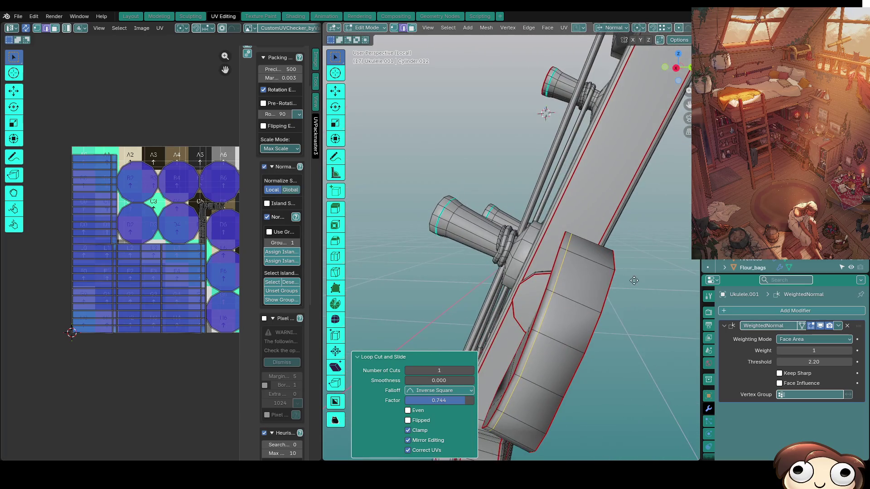
pyautogui.press('g')
pyautogui.press('g')
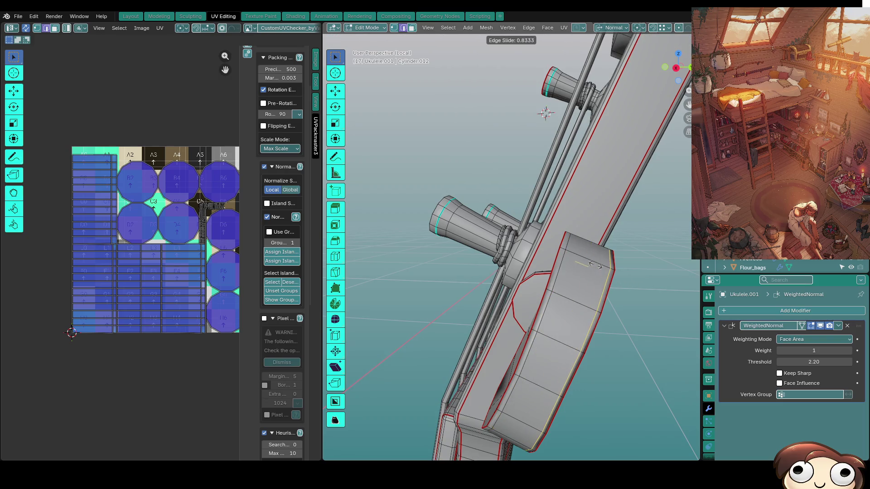
pyautogui.click(617, 265)
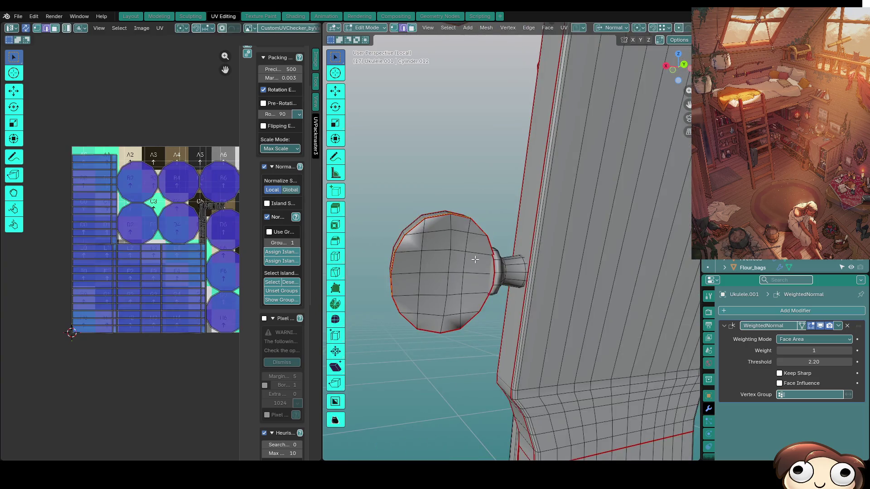
pyautogui.press('Tab')
pyautogui.moveTo(469, 283)
pyautogui.mouseDown(button='middle')
pyautogui.moveTo(597, 348)
pyautogui.moveTo(532, 281)
pyautogui.moveTo(456, 330)
pyautogui.moveTo(575, 287)
pyautogui.mouseUp(button='middle')
pyautogui.press('Tab')
pyautogui.scroll(5, 575, 286)
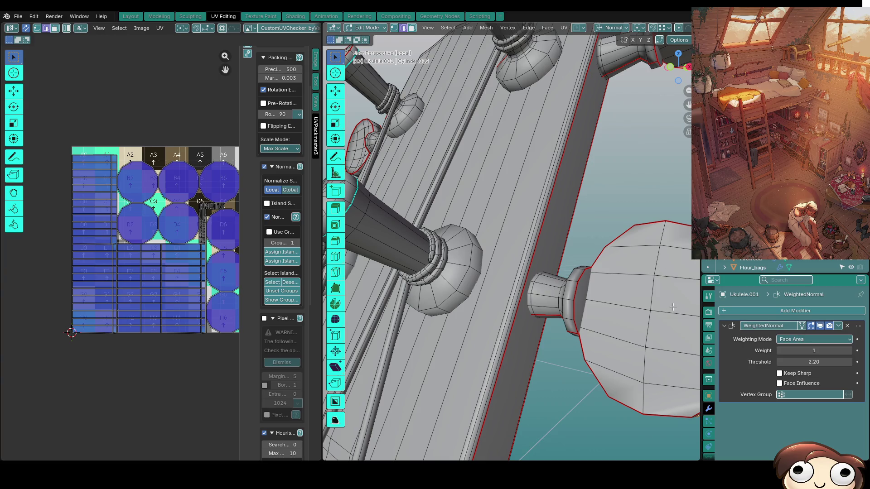
# Select the peg knob's bottom cap faces and delete them.
pyautogui.moveTo(681, 334); pyautogui.dragTo(538, 354, button='middle')
pyautogui.press('3')
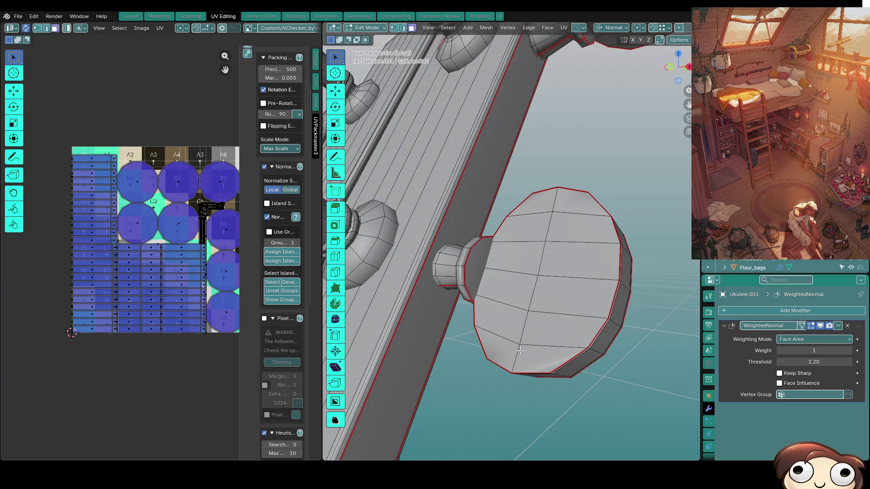
pyautogui.click(527, 347)
pyautogui.press('ctrl+KP_Add')
pyautogui.press('ctrl+KP_Add')
pyautogui.press('ctrl+KP_Add')
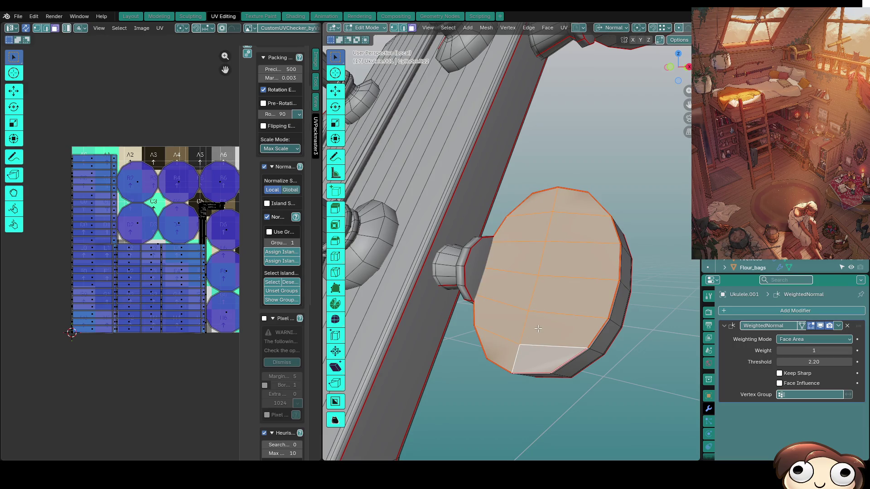
pyautogui.press('x')
# Delete the remaining lower and upper cap faces of the knob.
pyautogui.press('x')
pyautogui.click(641, 370)
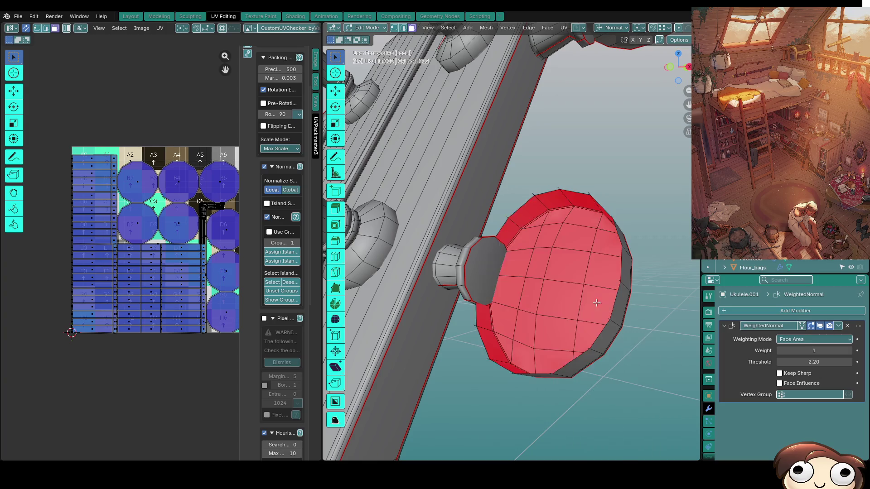
pyautogui.moveTo(541, 200)
pyautogui.mouseDown(button='middle')
pyautogui.moveTo(589, 238)
pyautogui.moveTo(443, 107)
pyautogui.moveTo(511, 359)
pyautogui.moveTo(561, 312)
pyautogui.mouseUp(button='middle')
pyautogui.press('3')
pyautogui.press('f')
pyautogui.click(510, 358)
pyautogui.press('ctrl+KP_Add')
pyautogui.press('x')
pyautogui.click(532, 341)
pyautogui.click(526, 251)
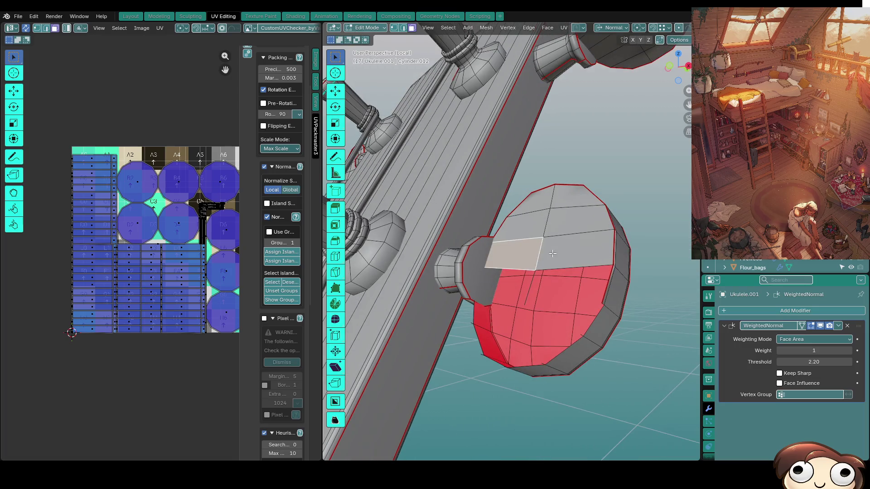
pyautogui.press('ctrl+KP_Add')
pyautogui.press('ctrl+KP_Add')
pyautogui.press('ctrl+KP_Add')
pyautogui.press('x')
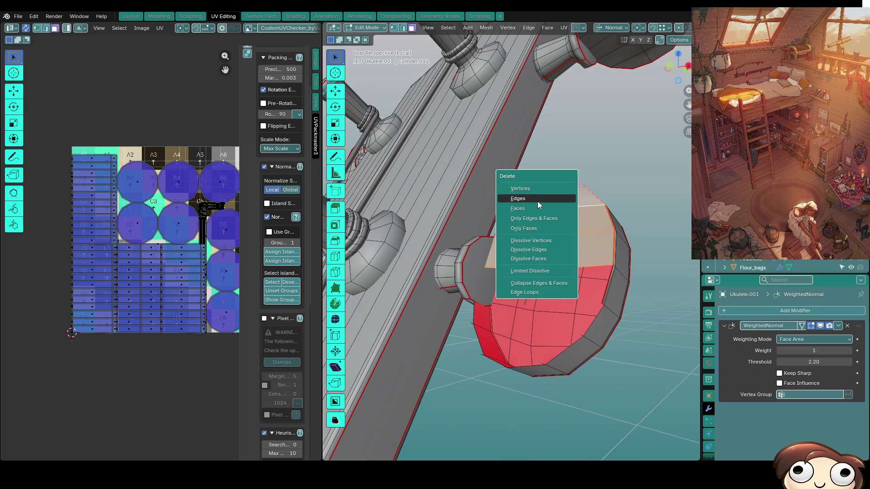
pyautogui.click(521, 208)
# Select an edge on the knob and select similar edges.
pyautogui.press('2')
pyautogui.click(531, 283)
pyautogui.hotkey('shift', 'g')
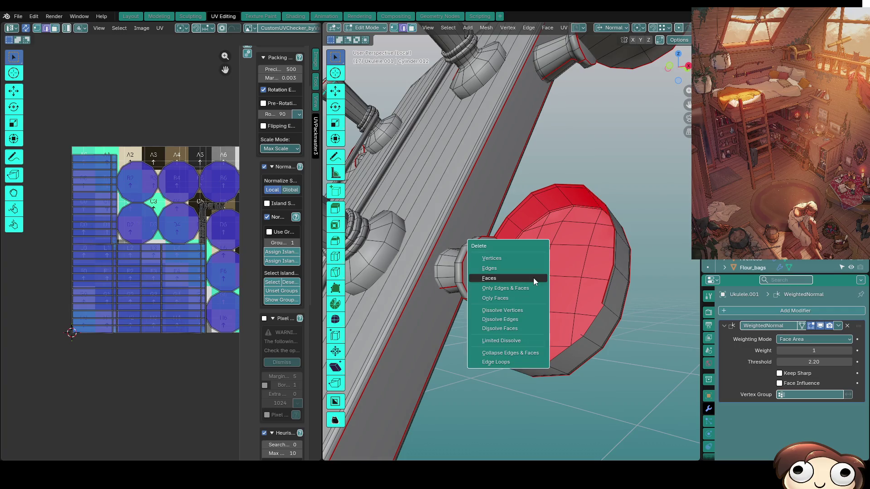
pyautogui.click(524, 268)
pyautogui.moveTo(524, 268)
pyautogui.mouseDown(button='middle')
pyautogui.moveTo(586, 233)
pyautogui.moveTo(549, 319)
pyautogui.moveTo(548, 290)
pyautogui.moveTo(560, 287)
pyautogui.moveTo(529, 261)
pyautogui.mouseUp(button='middle')
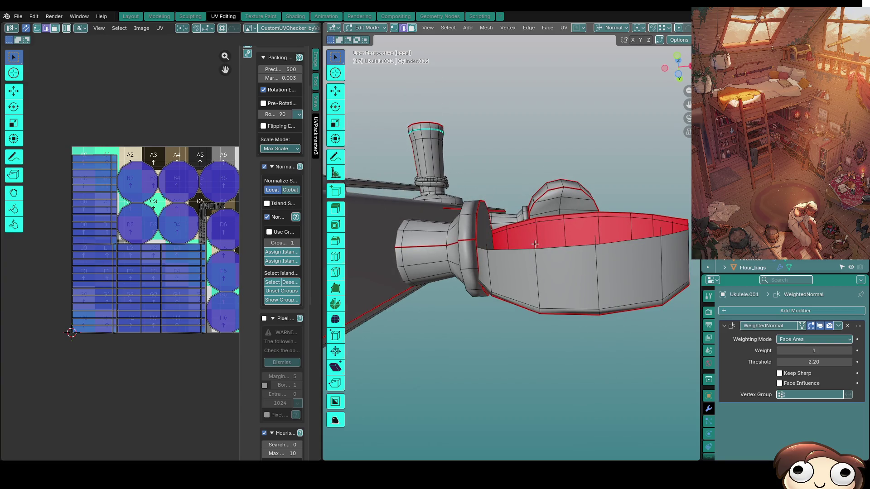
# Paint-select the faces across the bulbous cap and delete them.
pyautogui.press('3')
pyautogui.press('i')
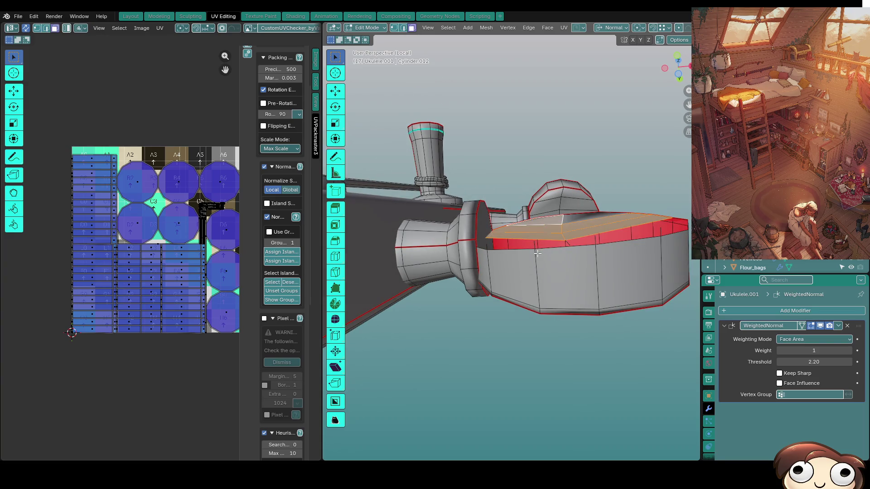
pyautogui.moveTo(566, 256); pyautogui.dragTo(543, 286, button='middle')
pyautogui.keyDown('alt'); pyautogui.click(524, 328); pyautogui.keyUp('alt')
pyautogui.moveTo(524, 351); pyautogui.dragTo(577, 343, button='middle')
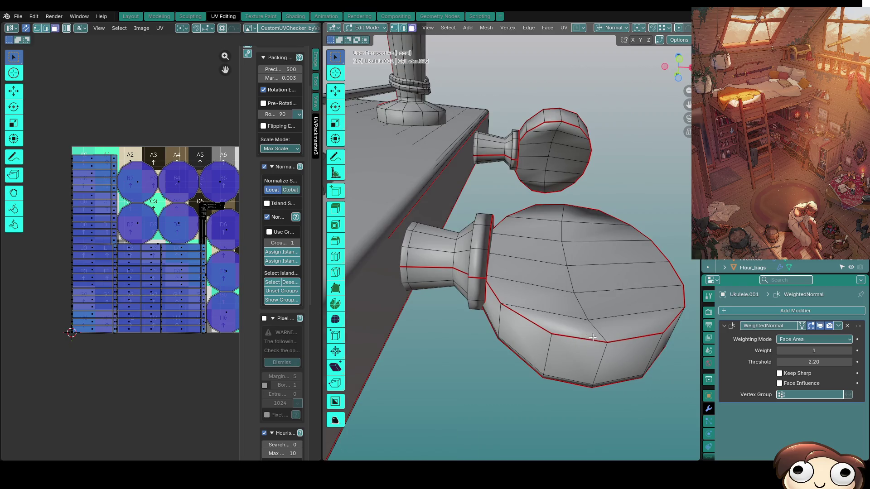
pyautogui.scroll(2, 593, 338)
pyautogui.press('c')
pyautogui.moveTo(571, 386)
pyautogui.mouseDown()
pyautogui.moveTo(615, 380)
pyautogui.moveTo(612, 353)
pyautogui.moveTo(573, 309)
pyautogui.moveTo(574, 259)
pyautogui.mouseUp()
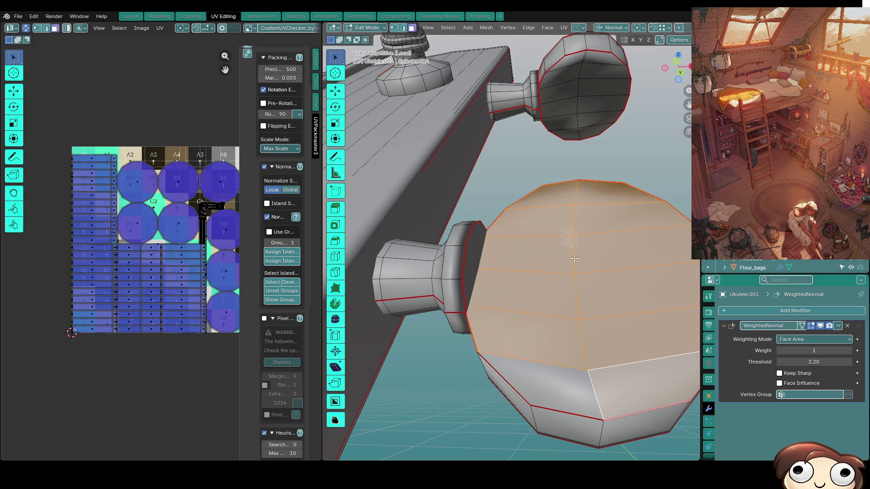
pyautogui.press('x')
pyautogui.click(573, 378)
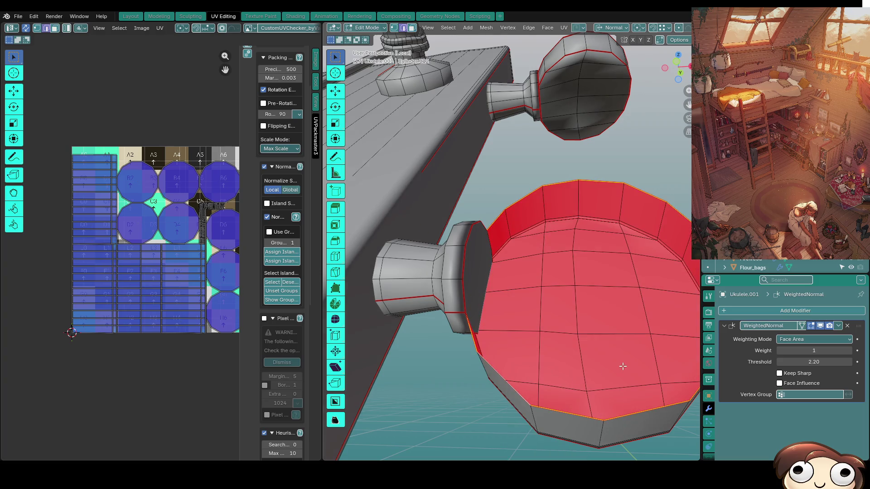
# Extrude the open end and scale the rim inward to form a shallow cup.
pyautogui.press('e')
pyautogui.rightClick(654, 366)
pyautogui.press('s')
pyautogui.click(648, 361)
pyautogui.moveTo(648, 361)
pyautogui.mouseDown(button='middle')
pyautogui.moveTo(618, 316)
pyautogui.moveTo(666, 318)
pyautogui.mouseUp(button='middle')
pyautogui.press('s')
pyautogui.click(667, 317)
pyautogui.press('e')
pyautogui.click(672, 313)
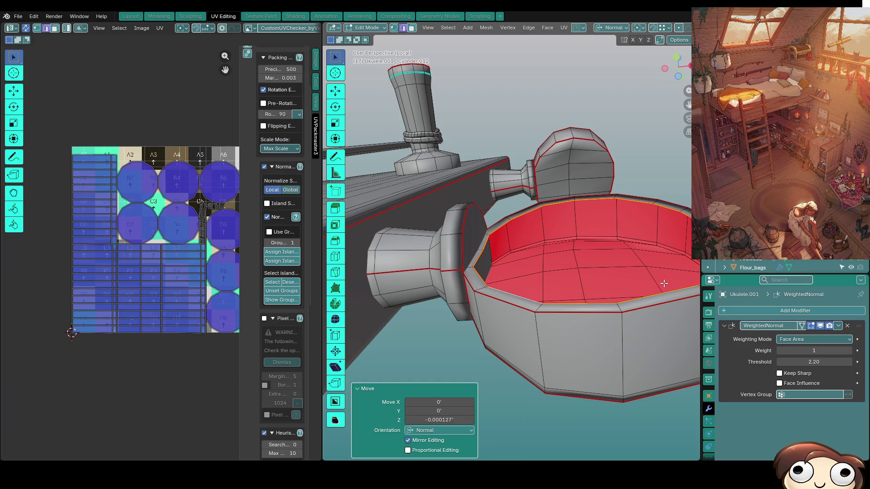
pyautogui.hotkey('ctrl', 'z')
# Mark the cup's top rim loop as a UV seam.
pyautogui.hotkey('alt', 'a')
pyautogui.keyDown('alt'); pyautogui.click(632, 305); pyautogui.keyUp('alt')
pyautogui.keyDown('alt'); pyautogui.click(584, 304); pyautogui.keyUp('alt')
pyautogui.hotkey('ctrl', 'e')
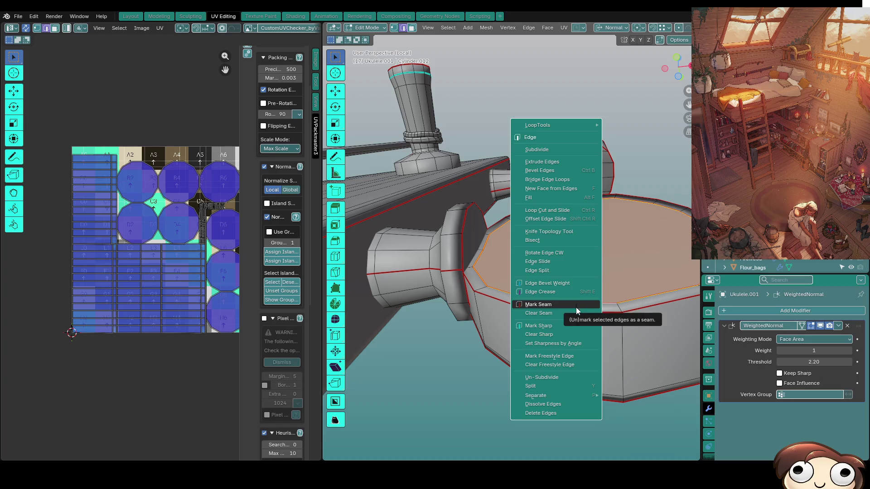
pyautogui.click(575, 306)
pyautogui.hotkey('alt', 'a')
# Mark the cup's rim edges as sharp.
pyautogui.moveTo(596, 305); pyautogui.dragTo(580, 286, button='middle')
pyautogui.keyDown('alt'); pyautogui.click(579, 285); pyautogui.keyUp('alt')
pyautogui.press('3')
pyautogui.click(567, 284)
pyautogui.click(567, 285)
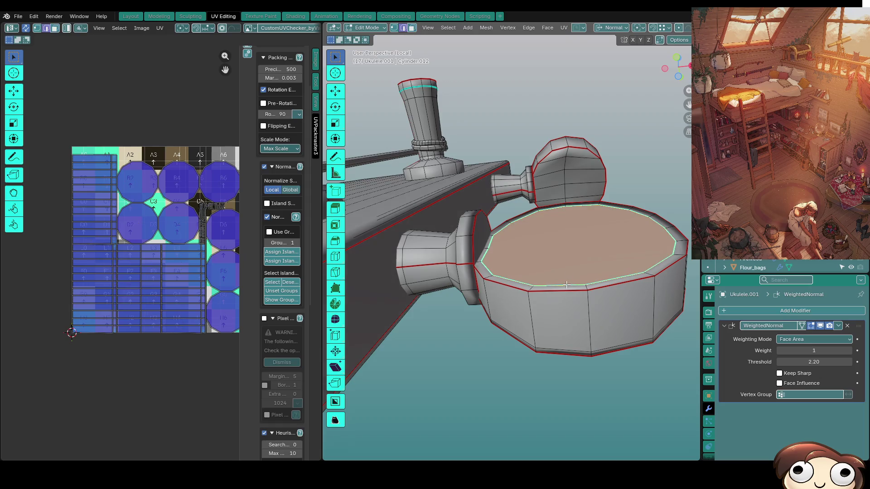
pyautogui.rightClick(568, 285)
pyautogui.click(560, 304)
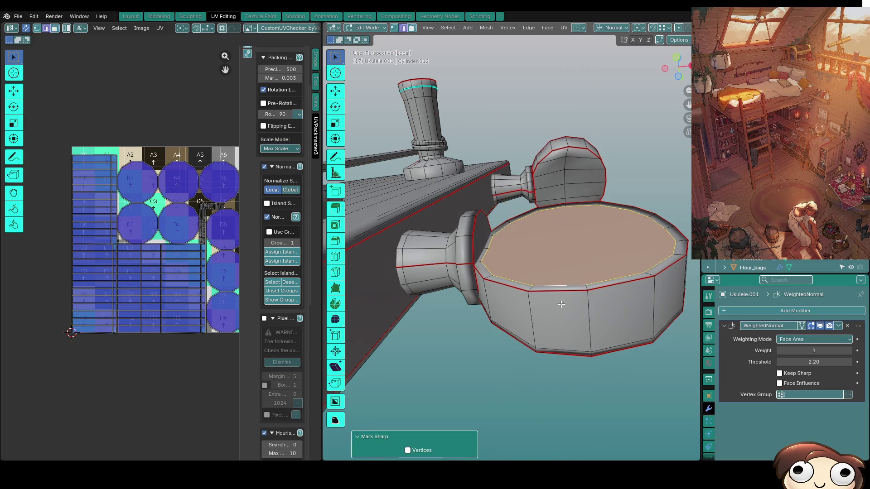
pyautogui.hotkey('alt', 'a')
# Check both tuning pegs in Object Mode, then mark the selected edges sharp.
pyautogui.press('Tab')
pyautogui.moveTo(583, 311)
pyautogui.mouseDown(button='middle')
pyautogui.moveTo(591, 371)
pyautogui.moveTo(594, 325)
pyautogui.mouseUp(button='middle')
pyautogui.scroll(2, 564, 338)
pyautogui.moveTo(643, 344)
pyautogui.mouseDown(button='middle')
pyautogui.moveTo(618, 324)
pyautogui.moveTo(614, 339)
pyautogui.moveTo(578, 121)
pyautogui.moveTo(541, 188)
pyautogui.mouseUp(button='middle')
pyautogui.press('Tab')
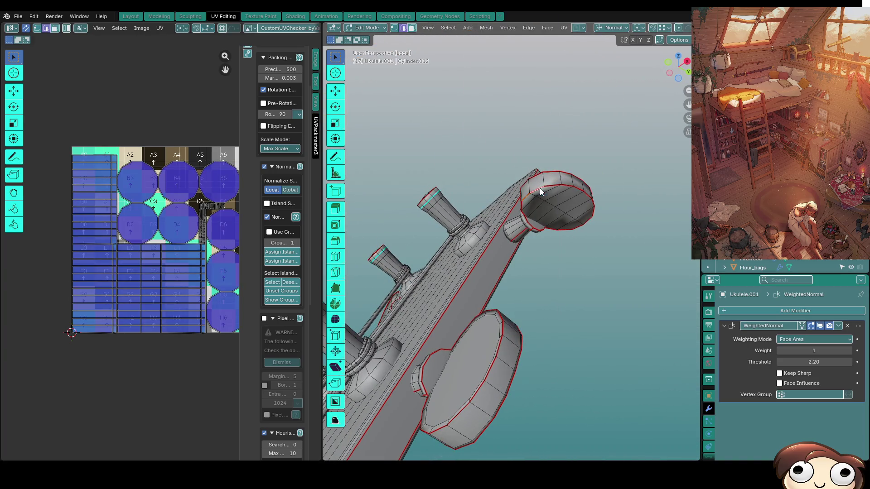
pyautogui.hotkey('ctrl', 'e')
pyautogui.click(517, 221)
# Select edge paths across the next peg's head to begin seaming it.
pyautogui.moveTo(517, 221); pyautogui.dragTo(580, 180, button='middle')
pyautogui.click(583, 187)
pyautogui.hotkey('alt', 'a')
pyautogui.moveTo(543, 189); pyautogui.dragTo(608, 290, button='middle')
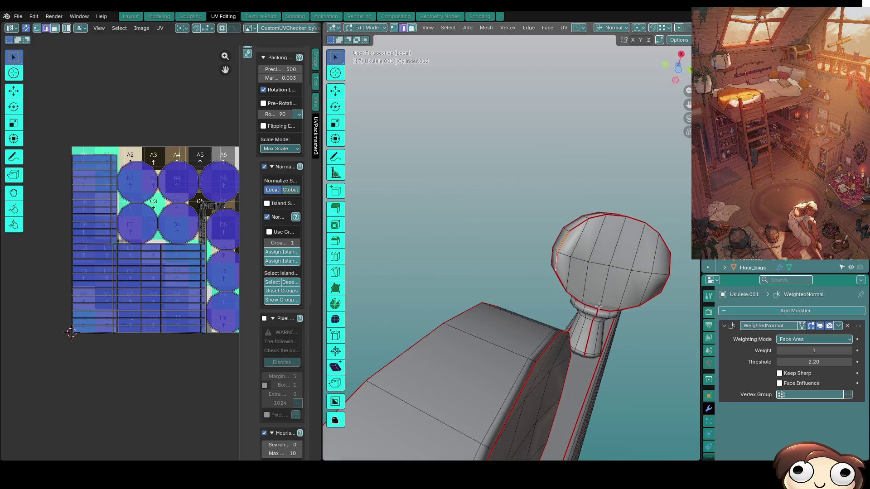
pyautogui.keyDown('ctrl'); pyautogui.click(616, 307); pyautogui.keyUp('ctrl')
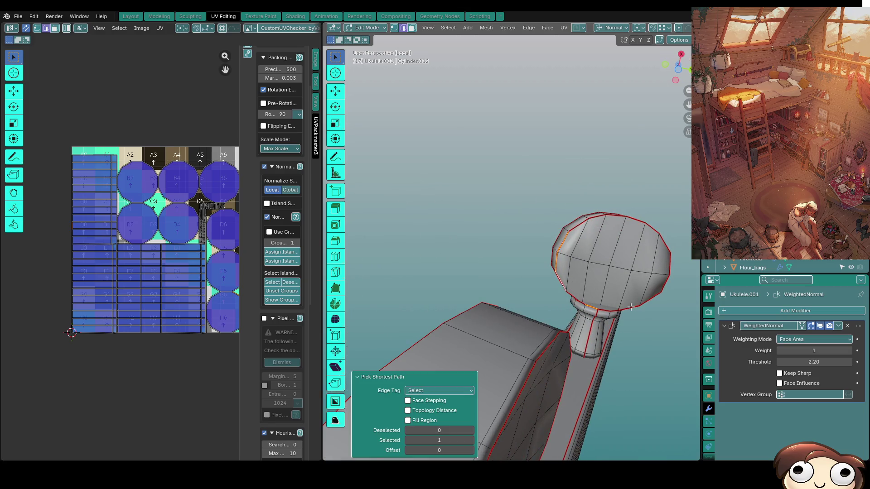
pyautogui.keyDown('shift'); pyautogui.click(583, 302); pyautogui.keyUp('shift')
pyautogui.moveTo(582, 302)
pyautogui.mouseDown(button='middle')
pyautogui.moveTo(559, 300)
pyautogui.moveTo(574, 290)
pyautogui.moveTo(556, 325)
pyautogui.mouseUp(button='middle')
pyautogui.hotkey('alt', 'a')
pyautogui.keyDown('ctrl'); pyautogui.click(579, 239); pyautogui.keyUp('ctrl')
pyautogui.keyDown('shift'); pyautogui.click(554, 403); pyautogui.keyUp('shift')
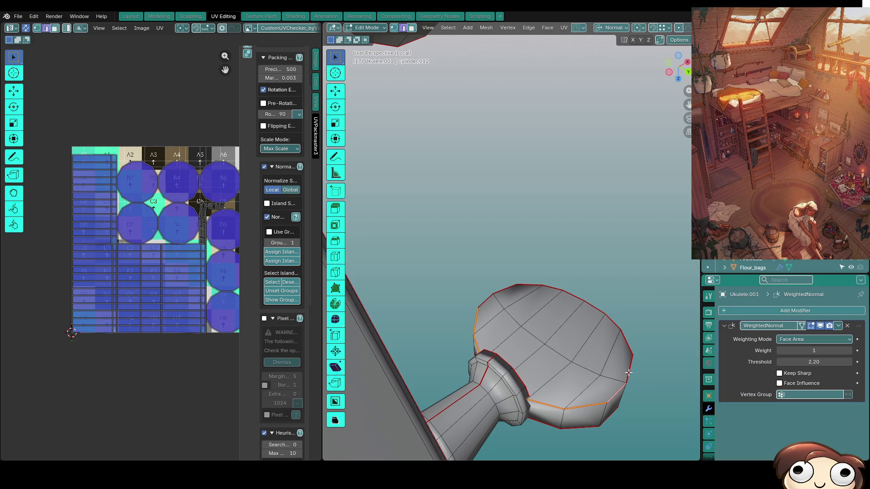
# Mark the tuning peg knob's top rim edges as sharp.
pyautogui.keyDown('ctrl'); pyautogui.click(607, 311); pyautogui.keyUp('ctrl')
pyautogui.keyDown('ctrl'); pyautogui.click(491, 299); pyautogui.keyUp('ctrl')
pyautogui.rightClick(490, 299)
pyautogui.click(490, 299)
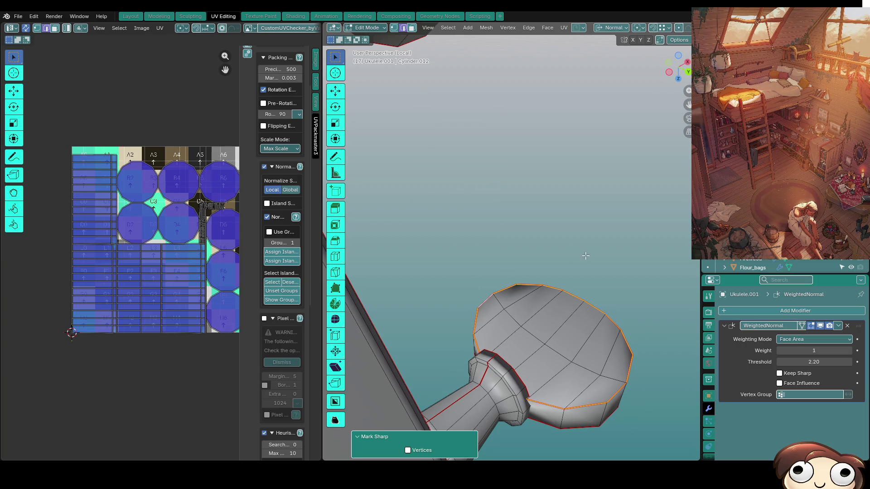
# Extrude the lower knob's top face in place and shrink the new inner rim to about 0.92.
pyautogui.moveTo(586, 256); pyautogui.dragTo(551, 285, button='middle')
pyautogui.click(546, 299)
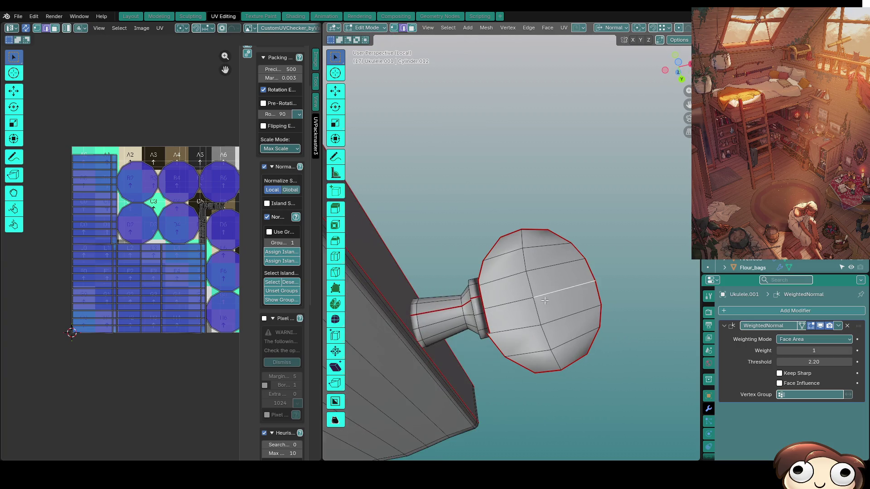
pyautogui.click(557, 356)
pyautogui.rightClick(552, 351)
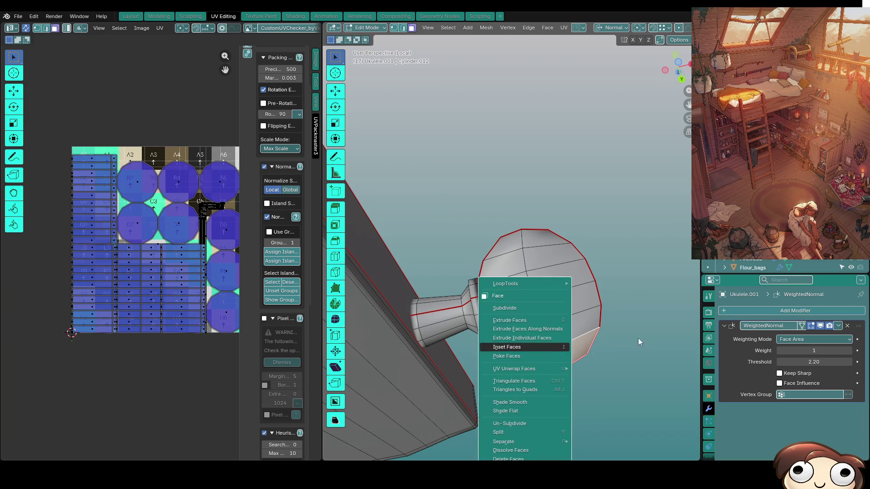
pyautogui.moveTo(555, 341); pyautogui.dragTo(535, 447, button='middle')
pyautogui.moveTo(557, 346)
pyautogui.mouseDown()
pyautogui.moveTo(485, 358)
pyautogui.moveTo(509, 363)
pyautogui.moveTo(542, 322)
pyautogui.mouseUp()
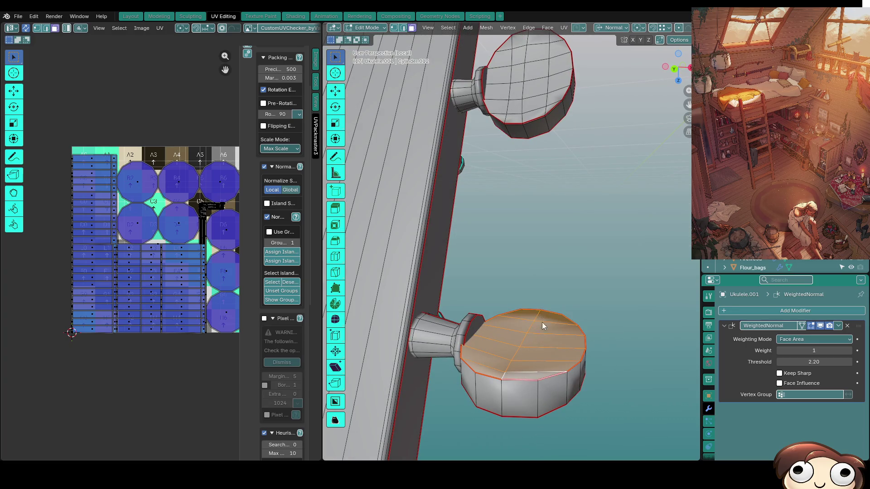
pyautogui.press('e')
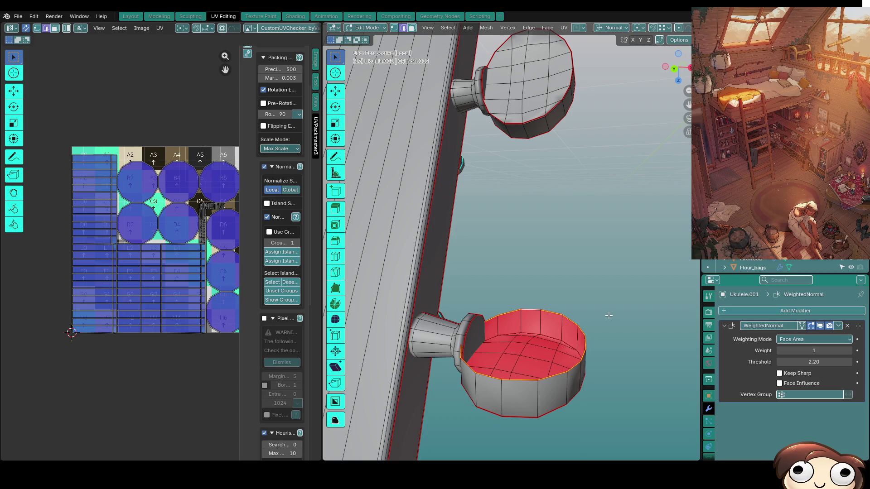
pyautogui.click(616, 328)
pyautogui.press('s')
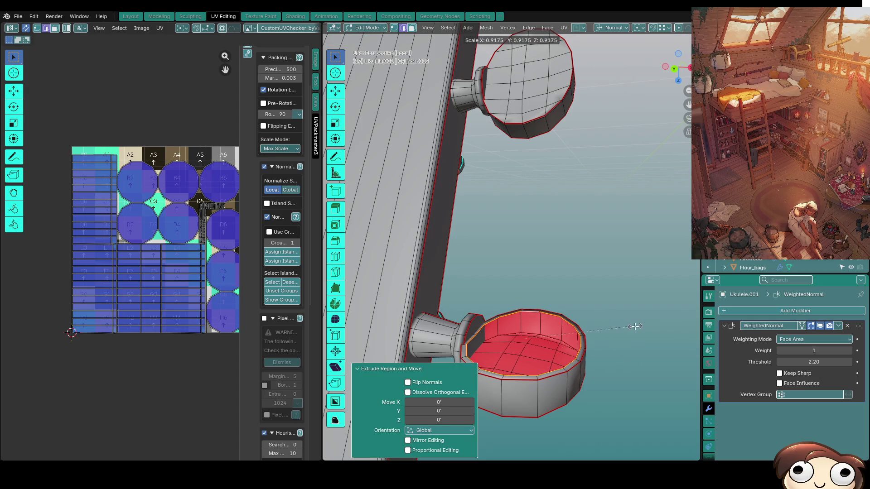
pyautogui.click(567, 294)
# Try a second extrusion of the top faces, then cancel and undo it.
pyautogui.press('e')
pyautogui.click(631, 309)
pyautogui.press('s')
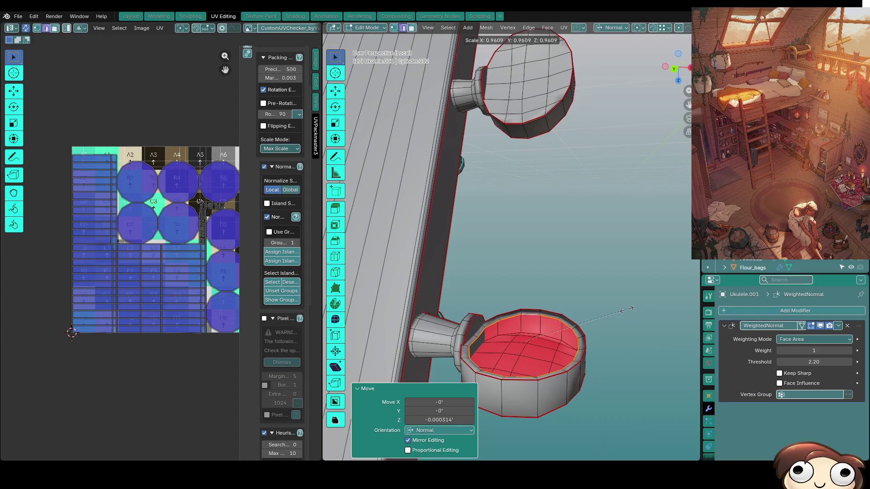
pyautogui.press('Escape')
pyautogui.hotkey('ctrl', 'z')
pyautogui.hotkey('ctrl', 'z')
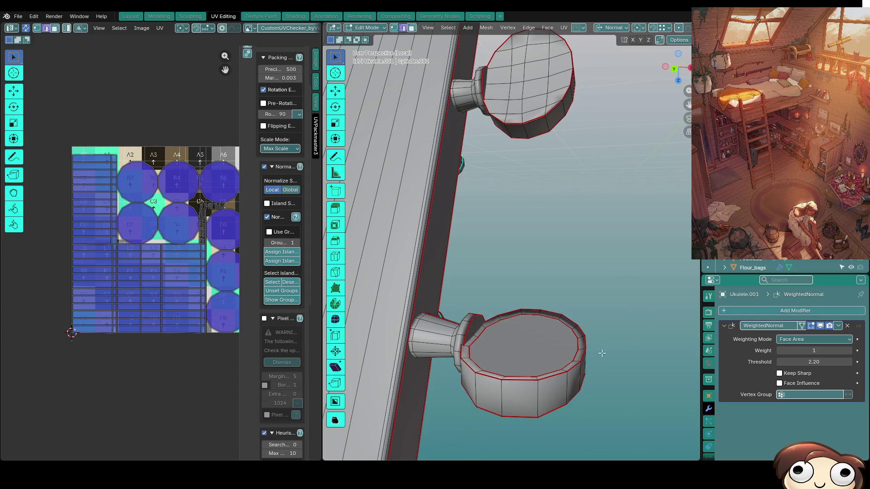
# Clear the sharp marking and the seam from the bowl's inner rim loop.
pyautogui.keyDown('alt'); pyautogui.click(504, 368); pyautogui.keyUp('alt')
pyautogui.rightClick(498, 368)
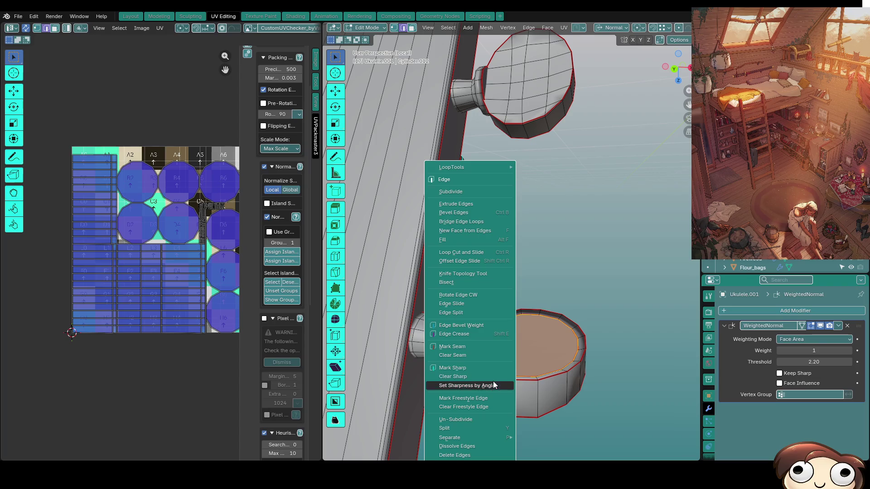
pyautogui.click(493, 378)
pyautogui.rightClick(501, 363)
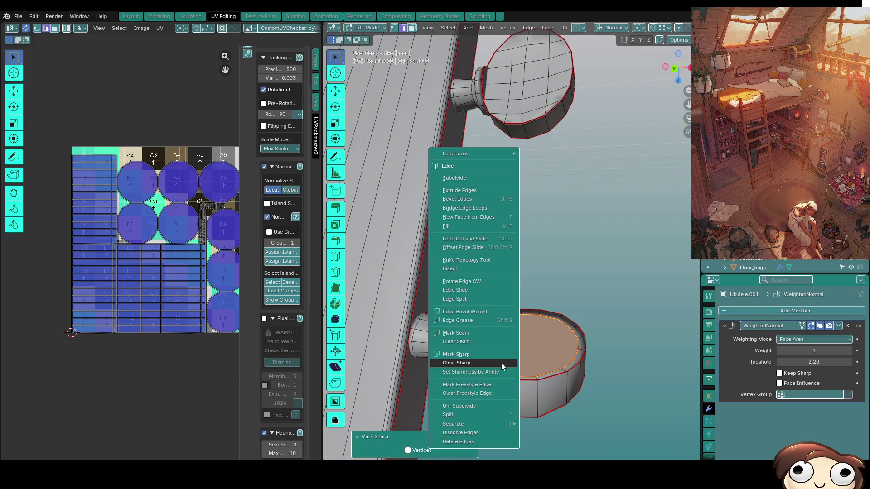
pyautogui.click(484, 340)
pyautogui.hotkey('alt', 'a')
# Extrude the bowl's top face in place, then return to Object Mode facing the headstock.
pyautogui.press('Tab')
pyautogui.moveTo(617, 327)
pyautogui.mouseDown(button='middle')
pyautogui.moveTo(635, 366)
pyautogui.moveTo(575, 374)
pyautogui.moveTo(533, 339)
pyautogui.moveTo(479, 367)
pyautogui.mouseUp(button='middle')
pyautogui.press('Tab')
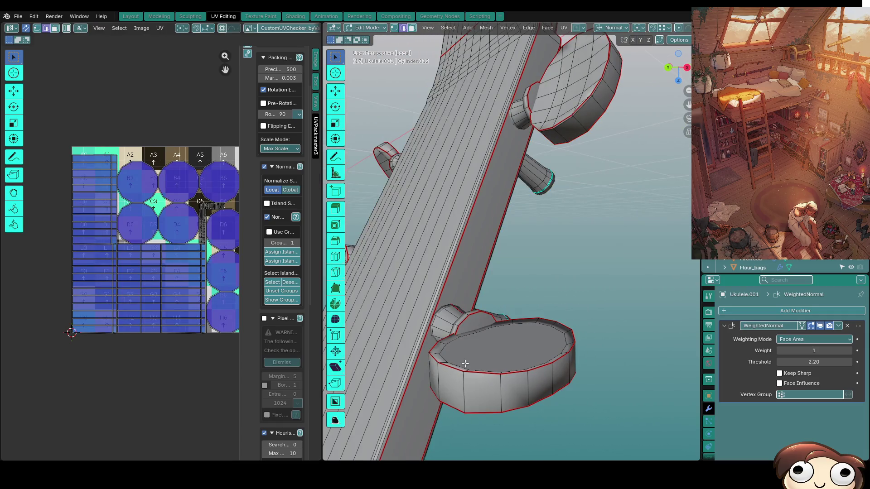
pyautogui.click(523, 353)
pyautogui.press('e')
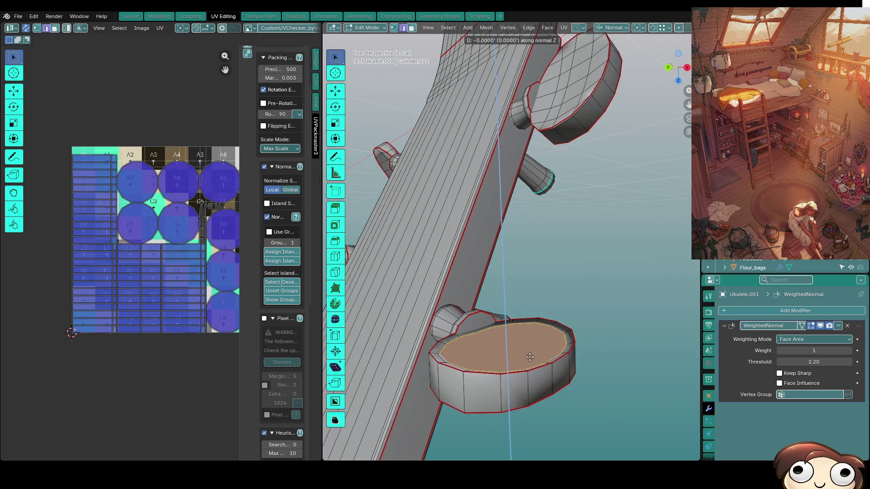
pyautogui.rightClick(529, 352)
pyautogui.press('Tab')
pyautogui.moveTo(547, 344)
pyautogui.mouseDown(button='middle')
pyautogui.moveTo(559, 325)
pyautogui.moveTo(595, 406)
pyautogui.moveTo(589, 222)
pyautogui.moveTo(516, 175)
pyautogui.moveTo(540, 234)
pyautogui.mouseUp(button='middle')
pyautogui.rightClick(532, 227)
# Shade the ukulele smooth and toggle the WeightedNormal modifier's viewport display off and back on.
pyautogui.click(532, 226)
pyautogui.moveTo(609, 219); pyautogui.dragTo(706, 303, button='middle')
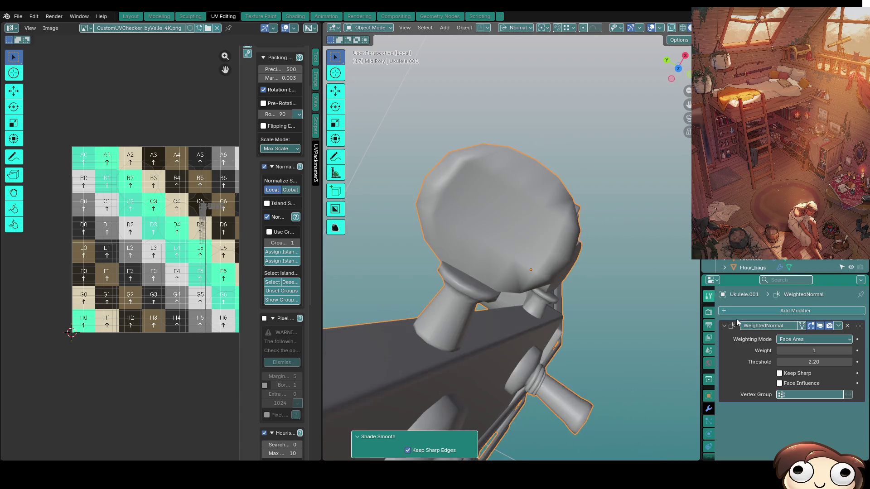
pyautogui.click(820, 326)
pyautogui.click(820, 326)
pyautogui.moveTo(498, 226)
pyautogui.mouseDown(button='middle')
pyautogui.moveTo(434, 205)
pyautogui.moveTo(433, 241)
pyautogui.moveTo(545, 224)
pyautogui.moveTo(535, 232)
pyautogui.moveTo(541, 345)
pyautogui.moveTo(570, 390)
pyautogui.moveTo(611, 369)
pyautogui.moveTo(575, 260)
pyautogui.moveTo(546, 219)
pyautogui.moveTo(505, 318)
pyautogui.mouseUp(button='middle')
pyautogui.press('Tab')
pyautogui.press('Tab')
pyautogui.press('Tab')
# Select all the peg knob's faces in face mode and hide them.
pyautogui.press('3')
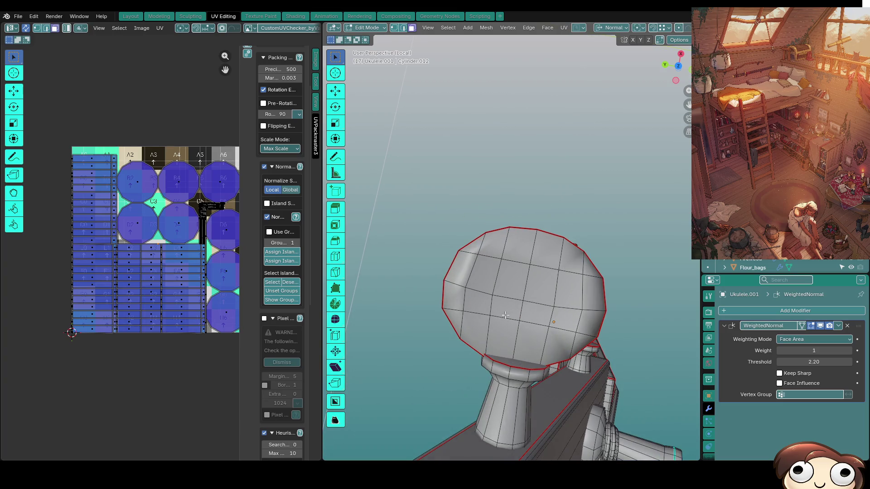
pyautogui.moveTo(473, 284)
pyautogui.mouseDown()
pyautogui.moveTo(467, 297)
pyautogui.moveTo(502, 328)
pyautogui.moveTo(541, 310)
pyautogui.mouseUp()
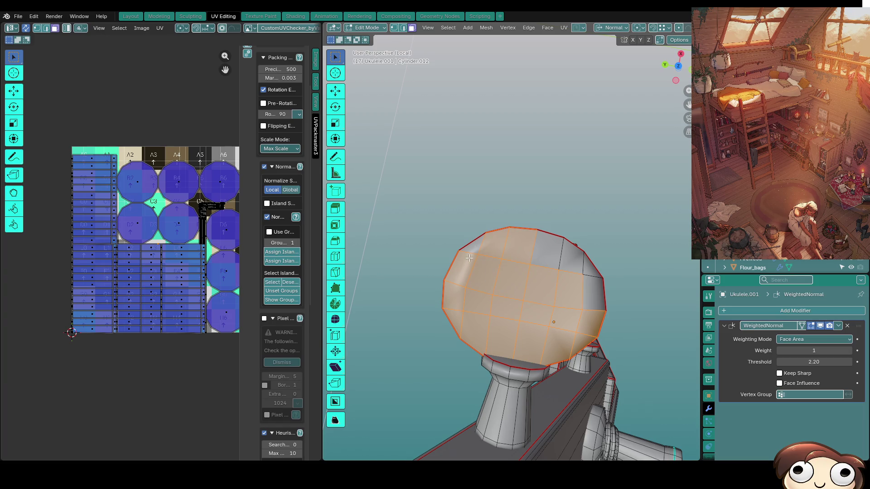
pyautogui.scroll(3, 559, 306)
pyautogui.moveTo(623, 350)
pyautogui.mouseDown()
pyautogui.moveTo(654, 326)
pyautogui.moveTo(478, 262)
pyautogui.mouseUp()
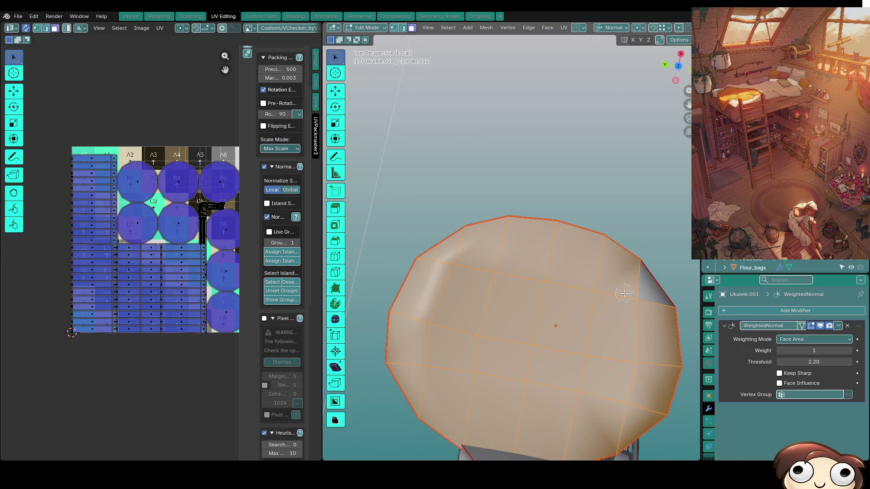
pyautogui.press('h')
# Extrude the exposed rim and scale the new ring inward, first to 0.962 then 0.695.
pyautogui.press('2')
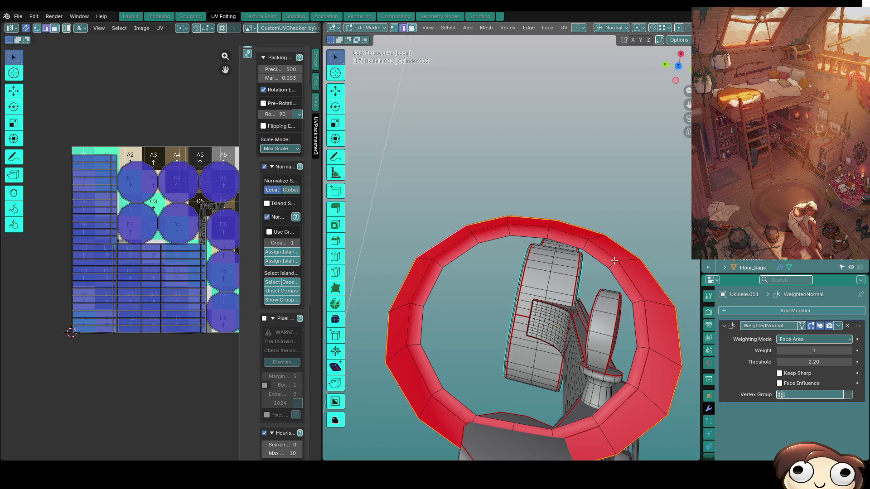
pyautogui.press('e')
pyautogui.press('s')
pyautogui.click(644, 336)
pyautogui.moveTo(619, 355); pyautogui.dragTo(610, 267, button='middle')
pyautogui.press('s')
pyautogui.click(626, 220)
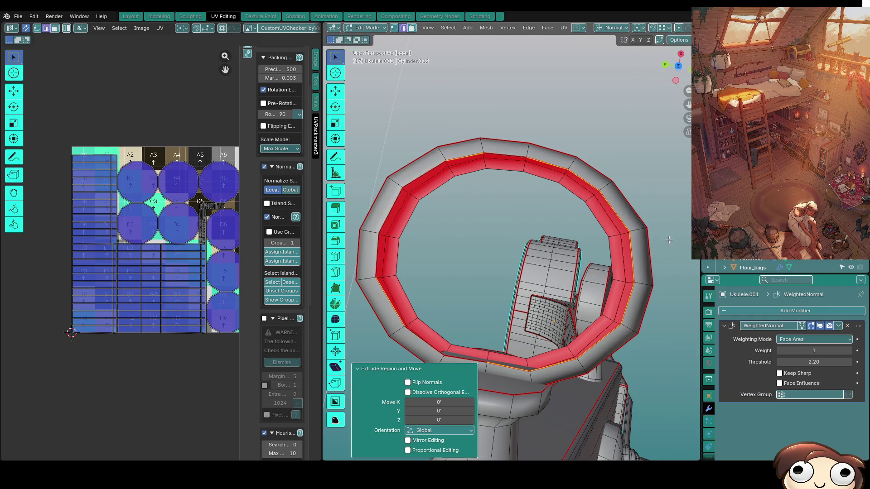
pyautogui.press('s')
pyautogui.click(619, 236)
# Delete the inner ring faces and fill the hole with a single flat face.
pyautogui.press('m')
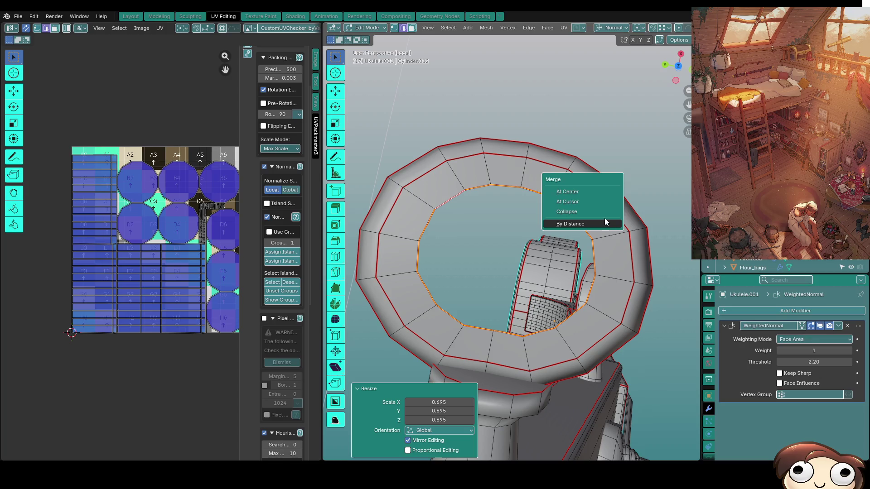
pyautogui.hotkey('ctrl', 'x')
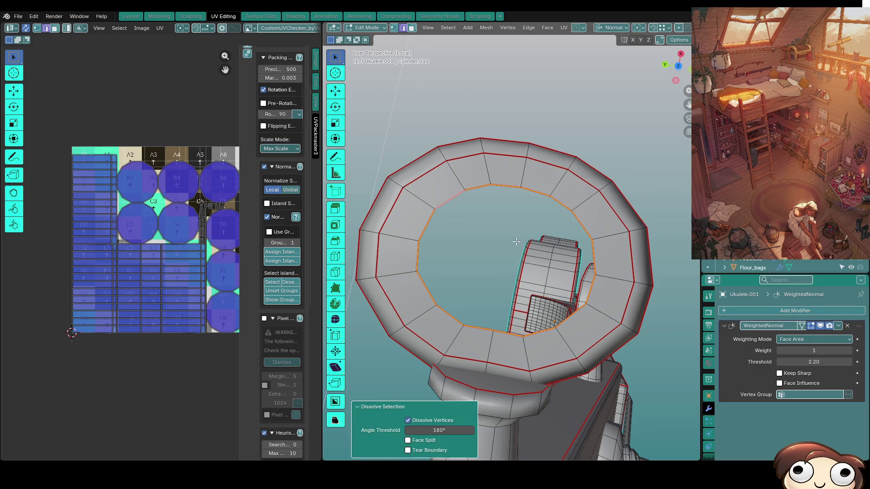
pyautogui.press('x')
pyautogui.press('Escape')
pyautogui.press('ctrl+KP_Add')
pyautogui.press('x')
pyautogui.click(550, 266)
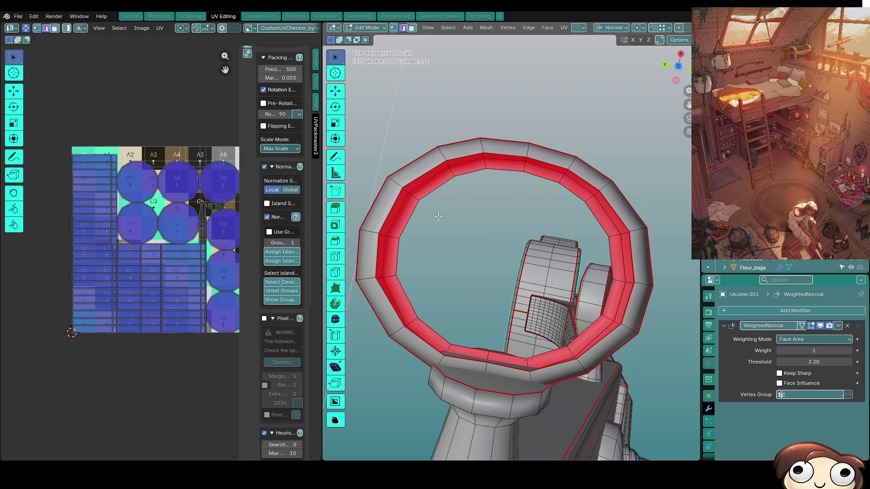
pyautogui.press('f')
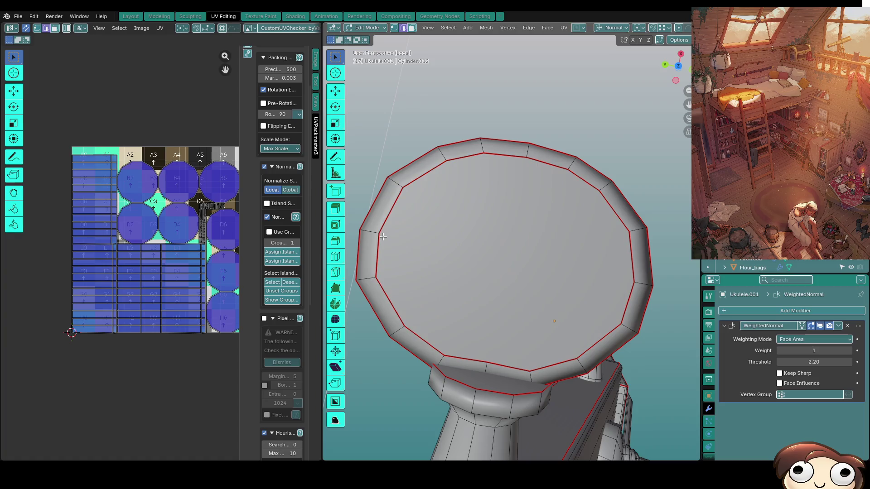
# Clear the seams and sharp marks from the ring edges.
pyautogui.hotkey('ctrl', 'e')
pyautogui.click(410, 225)
pyautogui.hotkey('ctrl', 'e')
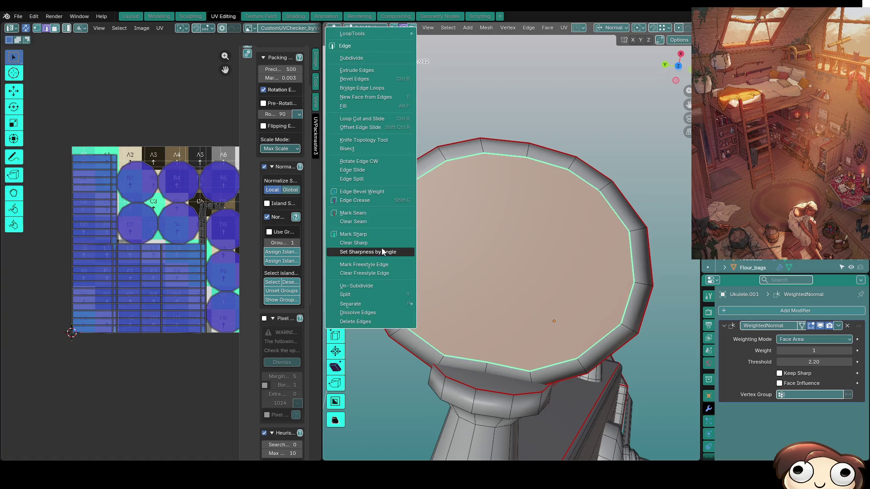
pyautogui.click(379, 243)
# Return to Object Mode and orbit to check the tuning pegs from below.
pyautogui.press('Tab')
pyautogui.moveTo(509, 249)
pyautogui.mouseDown(button='middle')
pyautogui.moveTo(572, 308)
pyautogui.moveTo(606, 231)
pyautogui.moveTo(531, 250)
pyautogui.moveTo(537, 118)
pyautogui.moveTo(498, 179)
pyautogui.mouseUp(button='middle')
pyautogui.press('Tab')
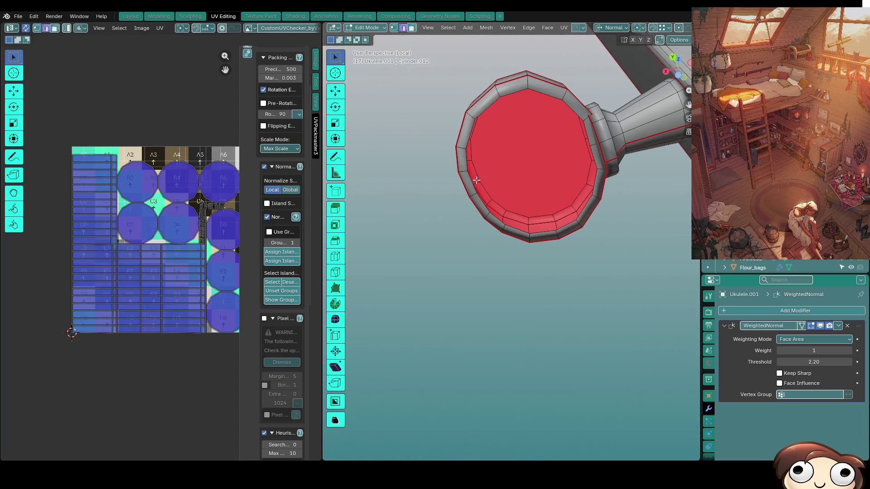
pyautogui.press('Tab')
pyautogui.moveTo(560, 184)
pyautogui.mouseDown(button='middle')
pyautogui.moveTo(618, 281)
pyautogui.moveTo(549, 219)
pyautogui.moveTo(533, 170)
pyautogui.moveTo(520, 188)
pyautogui.moveTo(537, 315)
pyautogui.moveTo(581, 240)
pyautogui.moveTo(565, 254)
pyautogui.mouseUp(button='middle')
pyautogui.moveTo(458, 222)
pyautogui.mouseDown(button='middle')
pyautogui.moveTo(549, 217)
pyautogui.moveTo(531, 240)
pyautogui.mouseUp(button='middle')
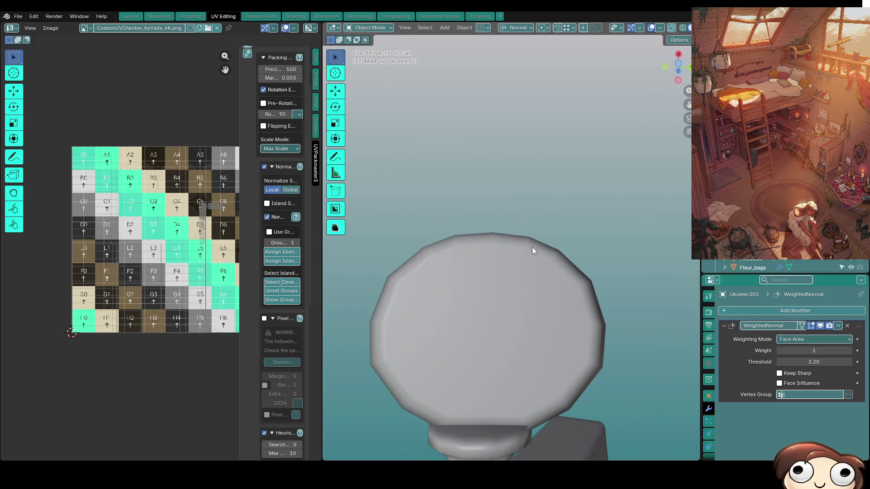
pyautogui.moveTo(538, 334); pyautogui.dragTo(501, 317, button='middle')
pyautogui.press('Tab')
pyautogui.press('Tab')
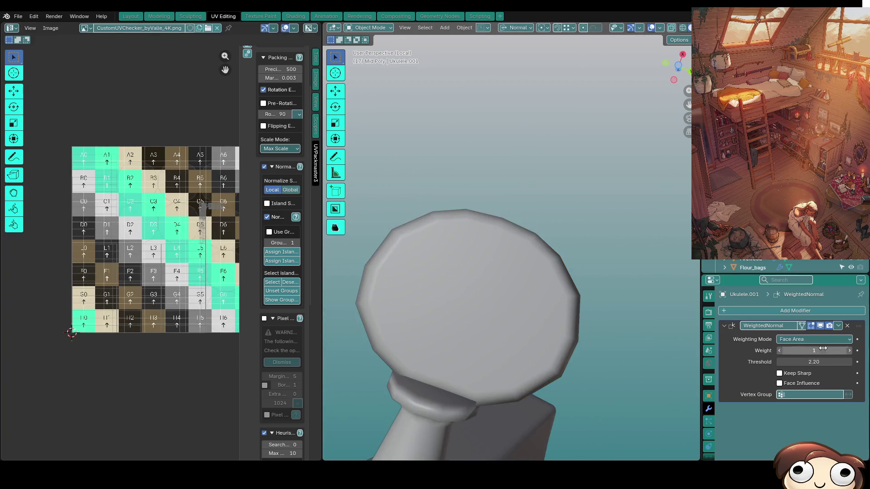
pyautogui.click(821, 327)
pyautogui.moveTo(499, 326)
pyautogui.mouseDown(button='middle')
pyautogui.moveTo(403, 329)
pyautogui.moveTo(487, 317)
pyautogui.moveTo(540, 172)
pyautogui.moveTo(545, 290)
pyautogui.moveTo(548, 267)
pyautogui.mouseUp(button='middle')
pyautogui.click(821, 325)
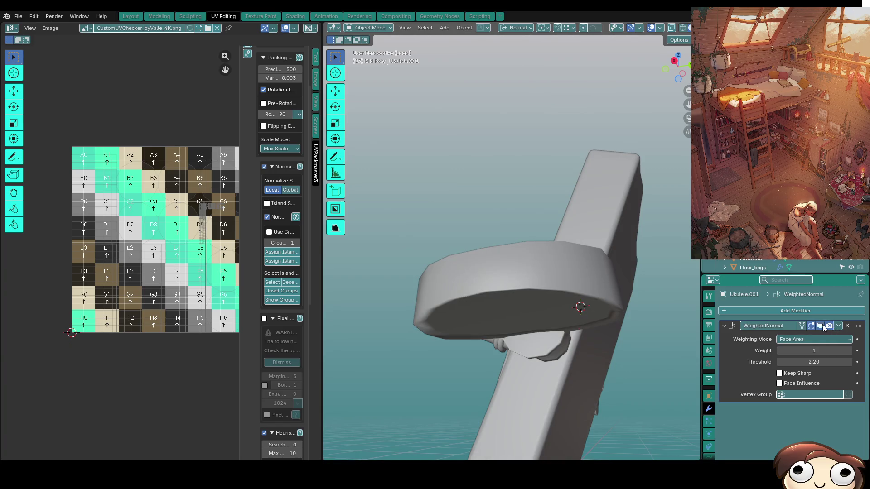
pyautogui.click(822, 325)
pyautogui.moveTo(499, 336)
pyautogui.mouseDown(button='middle')
pyautogui.moveTo(403, 336)
pyautogui.moveTo(516, 357)
pyautogui.moveTo(518, 390)
pyautogui.moveTo(555, 308)
pyautogui.moveTo(554, 358)
pyautogui.moveTo(547, 320)
pyautogui.moveTo(514, 376)
pyautogui.moveTo(564, 333)
pyautogui.mouseUp(button='middle')
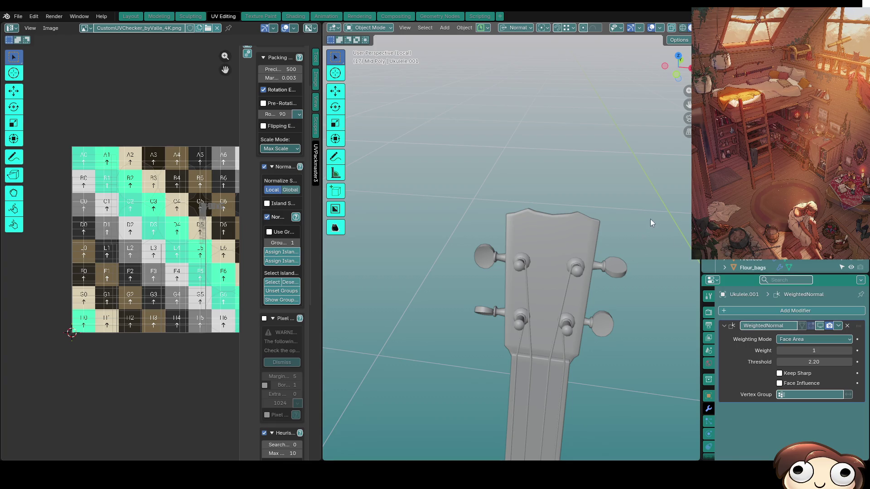
pyautogui.scroll(5, 603, 307)
pyautogui.moveTo(594, 243)
pyautogui.mouseDown(button='middle')
pyautogui.moveTo(575, 212)
pyautogui.moveTo(538, 226)
pyautogui.mouseUp(button='middle')
pyautogui.click(819, 326)
pyautogui.click(819, 326)
pyautogui.click(820, 326)
pyautogui.click(820, 326)
pyautogui.click(818, 326)
pyautogui.moveTo(507, 264)
pyautogui.mouseDown(button='middle')
pyautogui.moveTo(524, 295)
pyautogui.moveTo(581, 231)
pyautogui.moveTo(527, 191)
pyautogui.moveTo(568, 210)
pyautogui.moveTo(480, 143)
pyautogui.moveTo(499, 177)
pyautogui.moveTo(573, 172)
pyautogui.moveTo(479, 235)
pyautogui.moveTo(615, 320)
pyautogui.moveTo(552, 364)
pyautogui.moveTo(526, 203)
pyautogui.moveTo(540, 251)
pyautogui.moveTo(552, 239)
pyautogui.mouseUp(button='middle')
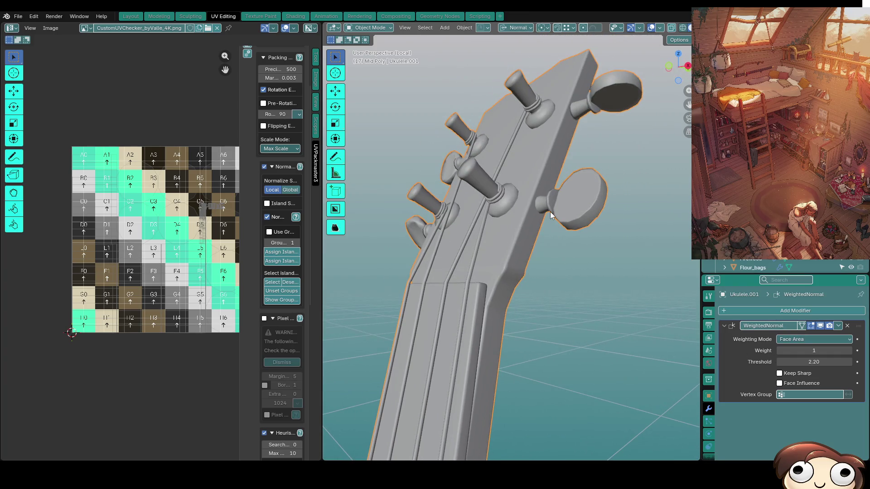
pyautogui.press('KP_Divide')
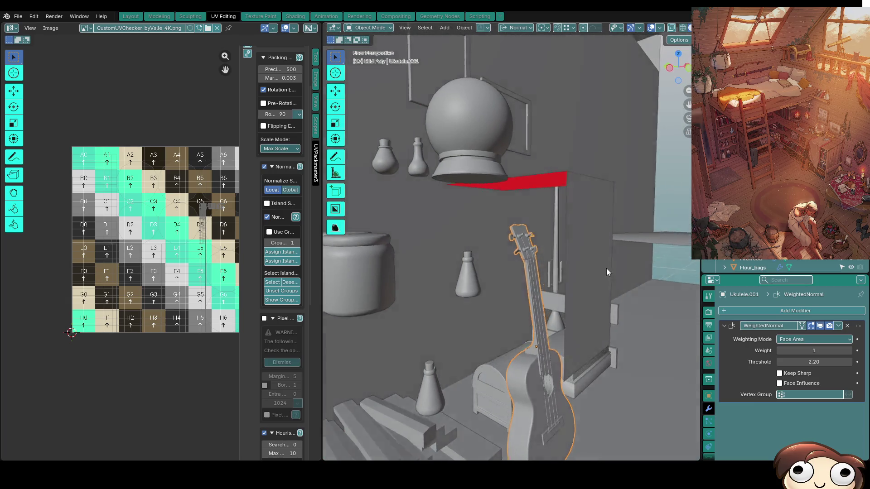
pyautogui.moveTo(611, 274); pyautogui.dragTo(584, 258, button='middle')
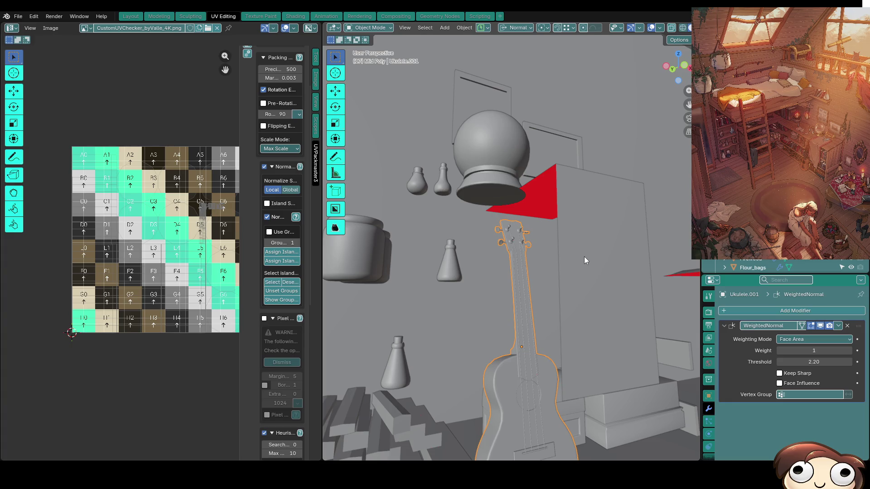
pyautogui.scroll(-8, 599, 170)
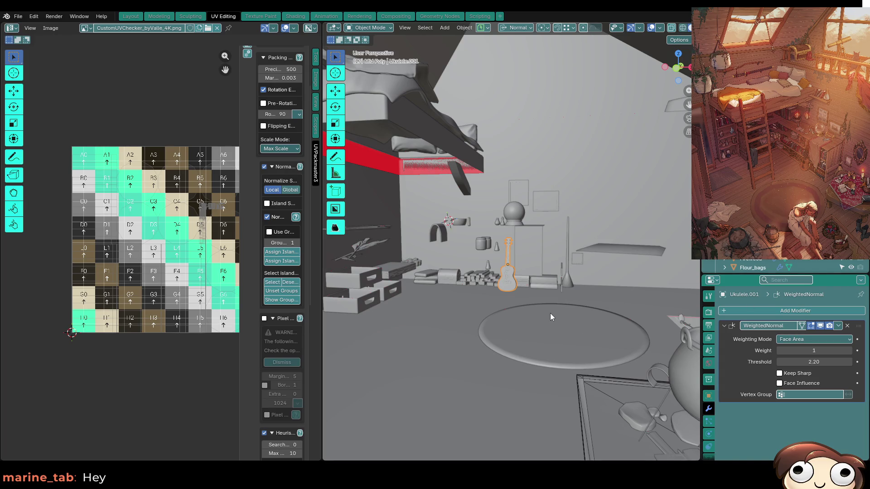
pyautogui.scroll(4, 540, 266)
pyautogui.moveTo(541, 285)
pyautogui.mouseDown(button='middle')
pyautogui.moveTo(539, 272)
pyautogui.moveTo(566, 296)
pyautogui.moveTo(588, 263)
pyautogui.moveTo(573, 273)
pyautogui.moveTo(591, 287)
pyautogui.mouseUp(button='middle')
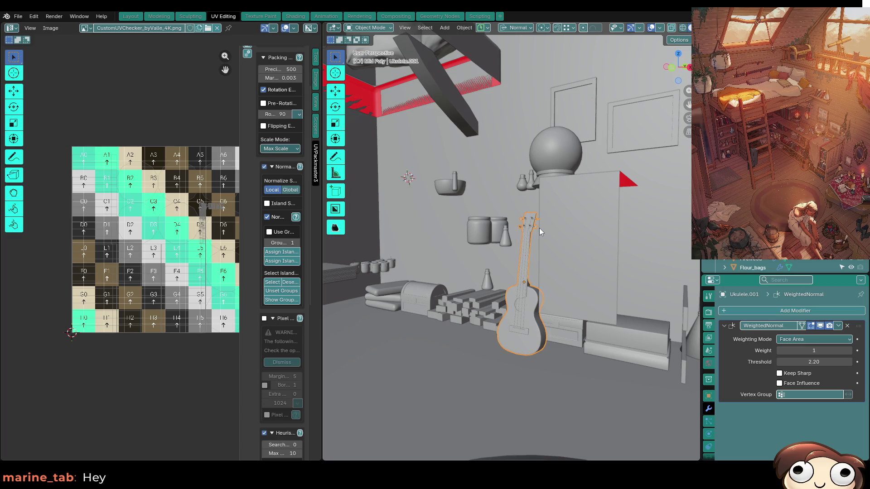
pyautogui.scroll(-6, 572, 231)
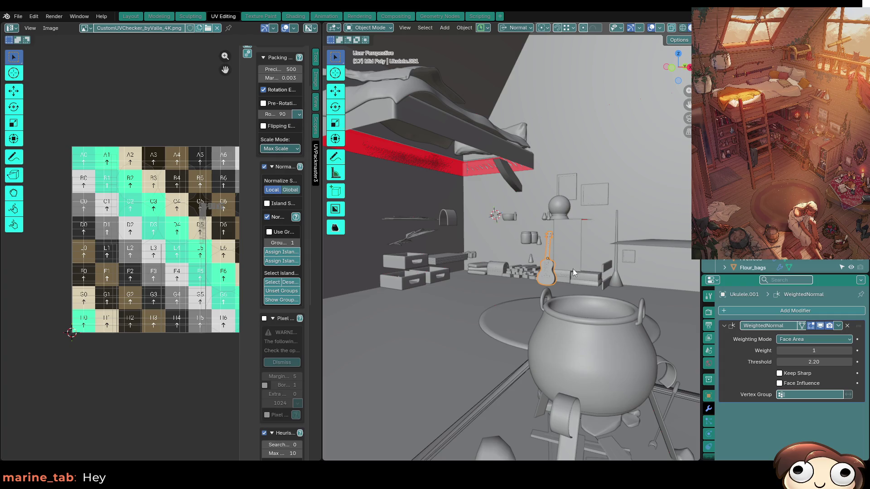
pyautogui.scroll(4, 509, 270)
pyautogui.press('KP_Decimal')
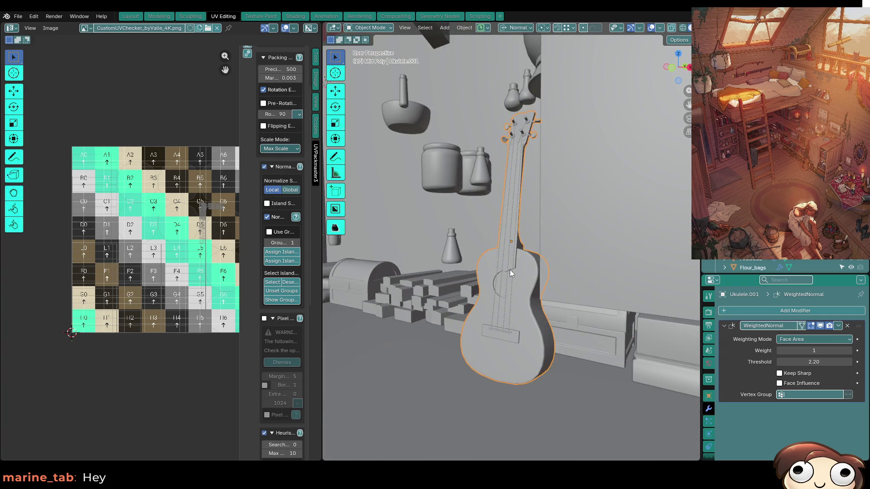
pyautogui.scroll(5, 509, 270)
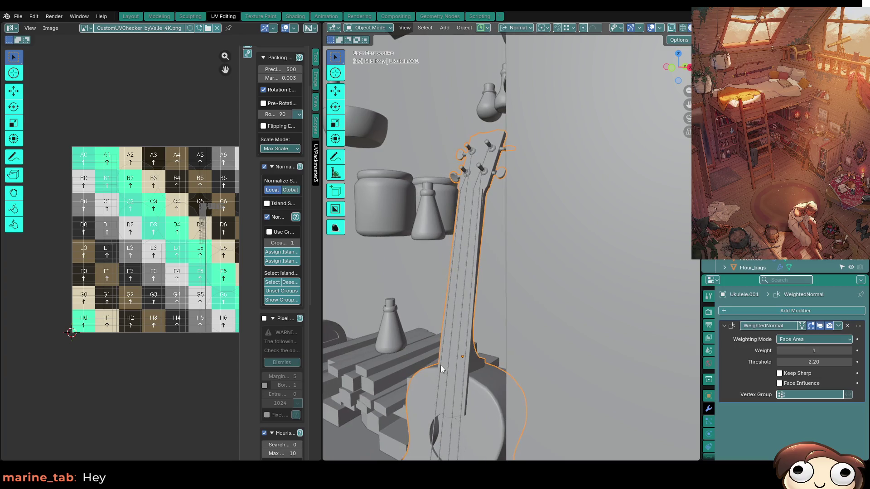
pyautogui.press('KP_Divide')
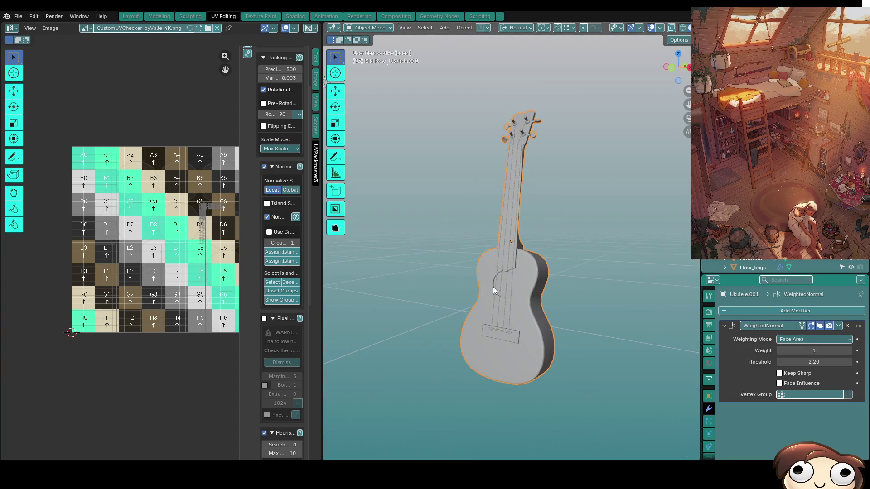
pyautogui.scroll(3, 588, 243)
# Orbit and zoom to a front view of the headstock's tuning pegs in Edit Mode.
pyautogui.scroll(4, 588, 209)
pyautogui.press('Tab')
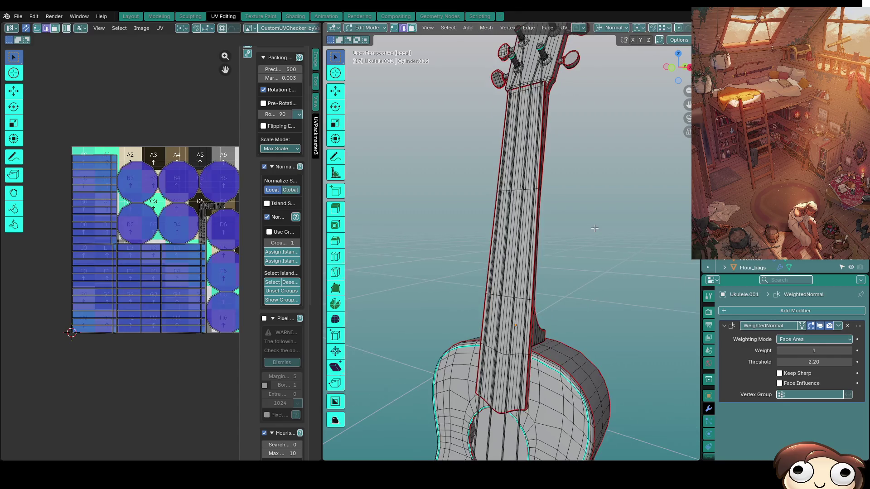
pyautogui.moveTo(585, 178)
pyautogui.mouseDown(button='middle')
pyautogui.moveTo(555, 290)
pyautogui.moveTo(467, 301)
pyautogui.mouseUp(button='middle')
pyautogui.scroll(5, 553, 296)
pyautogui.press('Tab')
pyautogui.press('Tab')
pyautogui.scroll(3, 477, 296)
pyautogui.press('Tab')
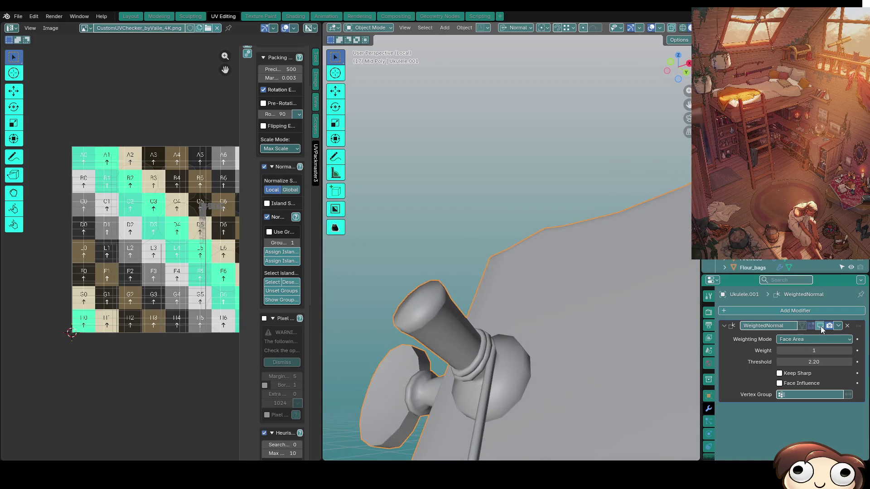
pyautogui.moveTo(479, 333)
pyautogui.mouseDown(button='middle')
pyautogui.moveTo(466, 358)
pyautogui.moveTo(448, 340)
pyautogui.moveTo(457, 344)
pyautogui.mouseUp(button='middle')
pyautogui.press('Tab')
pyautogui.scroll(2, 452, 342)
# Select the tuning peg's cap faces and rework them into one face closing its top.
pyautogui.press('3')
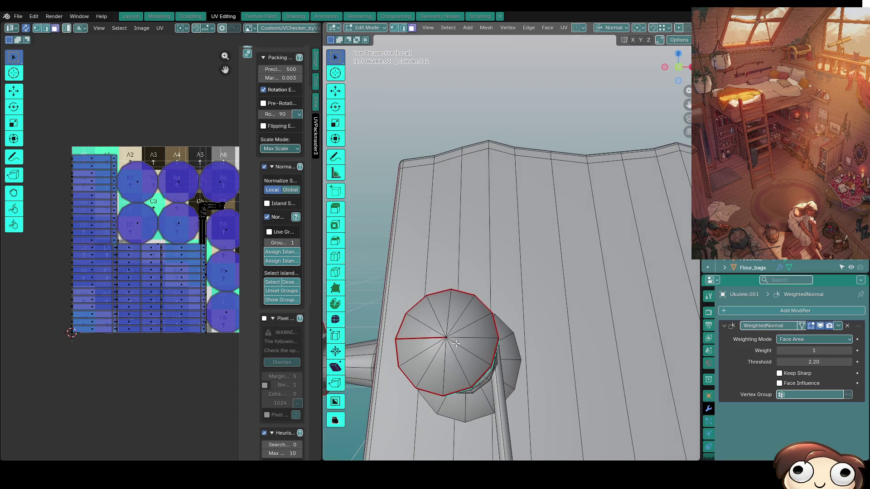
pyautogui.press('l')
pyautogui.press('x')
pyautogui.click(449, 342)
pyautogui.press('Tab')
pyautogui.moveTo(466, 323)
pyautogui.mouseDown(button='middle')
pyautogui.moveTo(476, 257)
pyautogui.moveTo(465, 285)
pyautogui.mouseUp(button='middle')
pyautogui.press('Tab')
pyautogui.hotkey('ctrl', 'z')
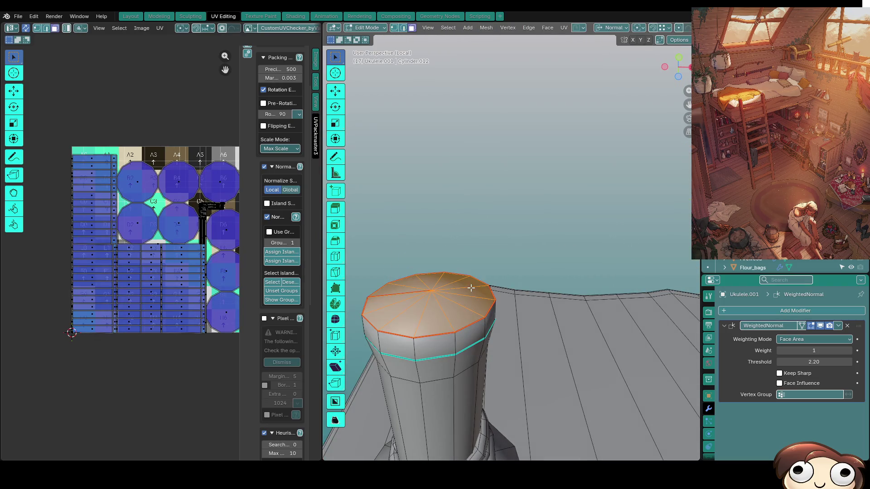
# Inspect the neighbouring pegs up close from several angles, checking the shaded headstock.
pyautogui.press('Tab')
pyautogui.moveTo(529, 292)
pyautogui.mouseDown(button='middle')
pyautogui.moveTo(555, 261)
pyautogui.moveTo(624, 260)
pyautogui.moveTo(611, 274)
pyautogui.moveTo(561, 192)
pyautogui.moveTo(589, 348)
pyautogui.moveTo(510, 295)
pyautogui.moveTo(504, 241)
pyautogui.moveTo(414, 327)
pyautogui.mouseUp(button='middle')
pyautogui.scroll(5, 482, 328)
pyautogui.press('Tab')
pyautogui.scroll(4, 462, 307)
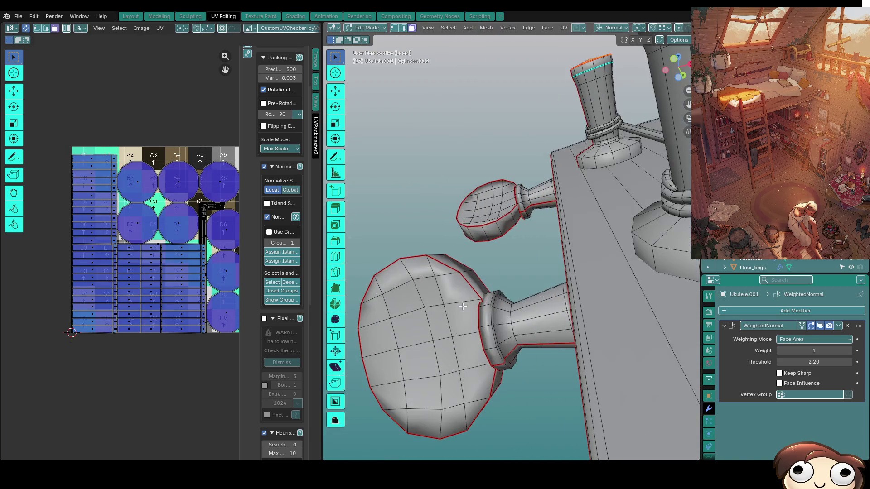
pyautogui.moveTo(462, 308)
pyautogui.mouseDown(button='middle')
pyautogui.moveTo(609, 265)
pyautogui.moveTo(571, 325)
pyautogui.mouseUp(button='middle')
pyautogui.press('Tab')
pyautogui.scroll(5, 607, 314)
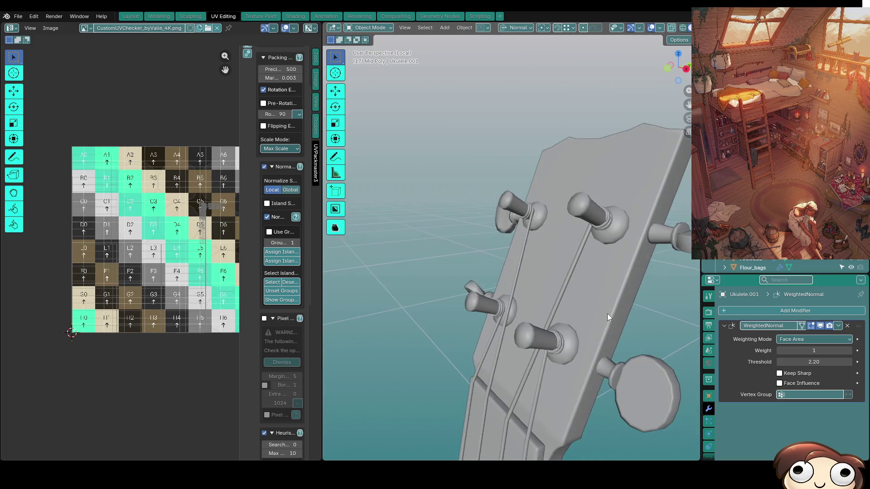
pyautogui.moveTo(624, 309)
pyautogui.mouseDown(button='middle')
pyautogui.moveTo(590, 275)
pyautogui.moveTo(571, 283)
pyautogui.moveTo(471, 271)
pyautogui.moveTo(531, 283)
pyautogui.moveTo(466, 281)
pyautogui.moveTo(551, 369)
pyautogui.moveTo(531, 346)
pyautogui.mouseUp(button='middle')
# Zoom in on the tuning peg knob in Edit Mode and circle-select its lower faces.
pyautogui.press('Tab')
pyautogui.scroll(3, 436, 269)
pyautogui.moveTo(453, 281)
pyautogui.mouseDown(button='middle')
pyautogui.moveTo(437, 269)
pyautogui.moveTo(592, 204)
pyautogui.moveTo(443, 159)
pyautogui.moveTo(677, 293)
pyautogui.moveTo(564, 205)
pyautogui.moveTo(481, 281)
pyautogui.mouseUp(button='middle')
pyautogui.scroll(-5, 437, 269)
pyautogui.scroll(5, 565, 205)
pyautogui.scroll(3, 491, 223)
pyautogui.press('c')
pyautogui.moveTo(473, 304)
pyautogui.mouseDown()
pyautogui.moveTo(449, 331)
pyautogui.moveTo(535, 281)
pyautogui.moveTo(537, 302)
pyautogui.moveTo(494, 181)
pyautogui.moveTo(430, 213)
pyautogui.moveTo(546, 203)
pyautogui.mouseUp()
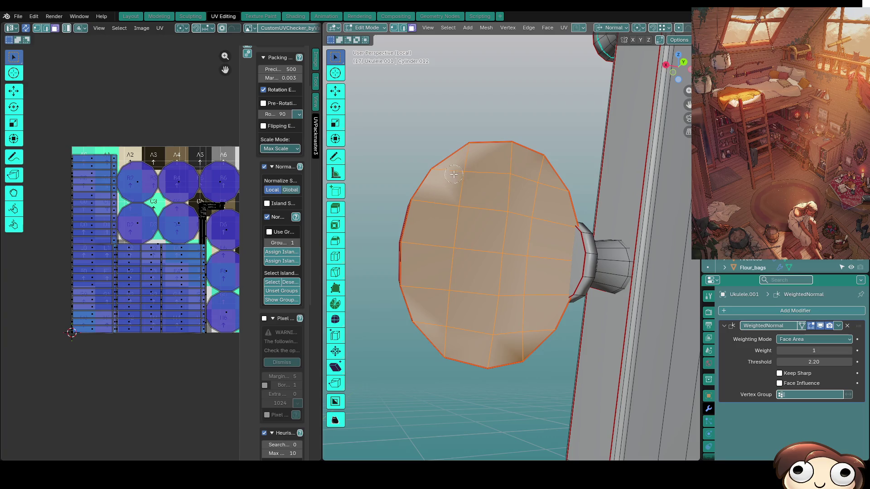
# Dissolve the knob's face grid into one face, then try a 0.849 inset extrude and undo it.
pyautogui.press('x')
pyautogui.click(474, 180)
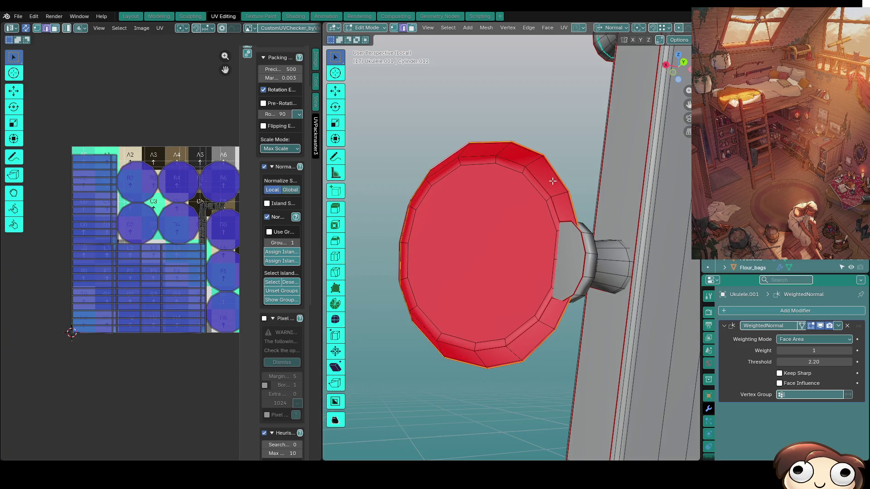
pyautogui.press('e')
pyautogui.rightClick(603, 194)
pyautogui.press('s')
pyautogui.click(650, 245)
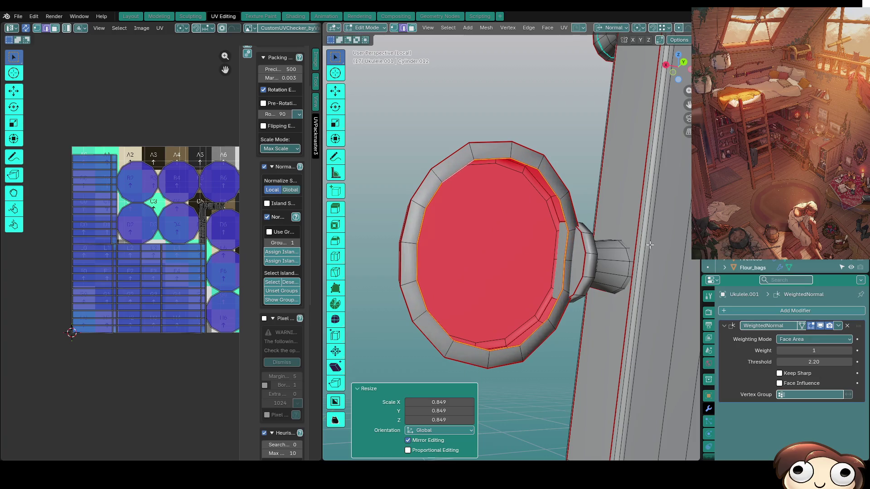
pyautogui.hotkey('ctrl', 'z')
# Clear the sharp and seam marks from the selected knob edges.
pyautogui.hotkey('ctrl', 'e')
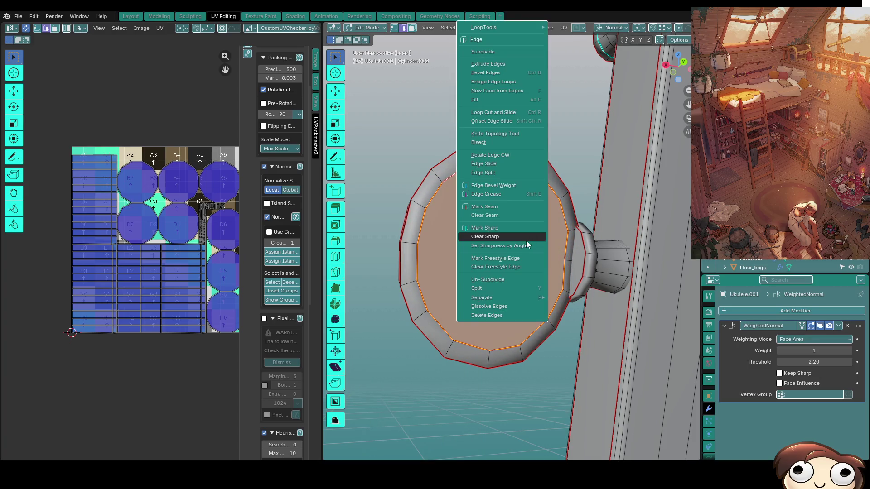
pyautogui.click(525, 235)
pyautogui.hotkey('ctrl', 'e')
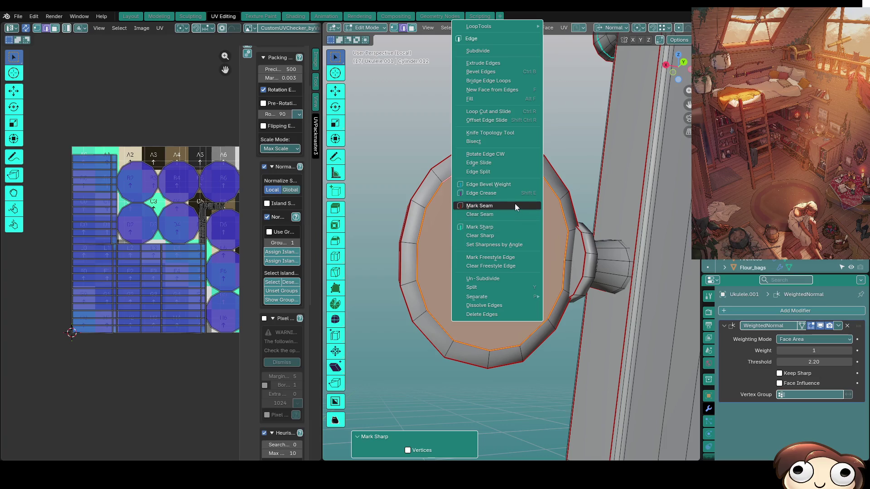
pyautogui.click(509, 214)
# Try moving the knob face along its normal Z, cancel it, and return to Object Mode.
pyautogui.moveTo(590, 263)
pyautogui.mouseDown(button='middle')
pyautogui.moveTo(676, 270)
pyautogui.moveTo(545, 243)
pyautogui.moveTo(604, 249)
pyautogui.mouseUp(button='middle')
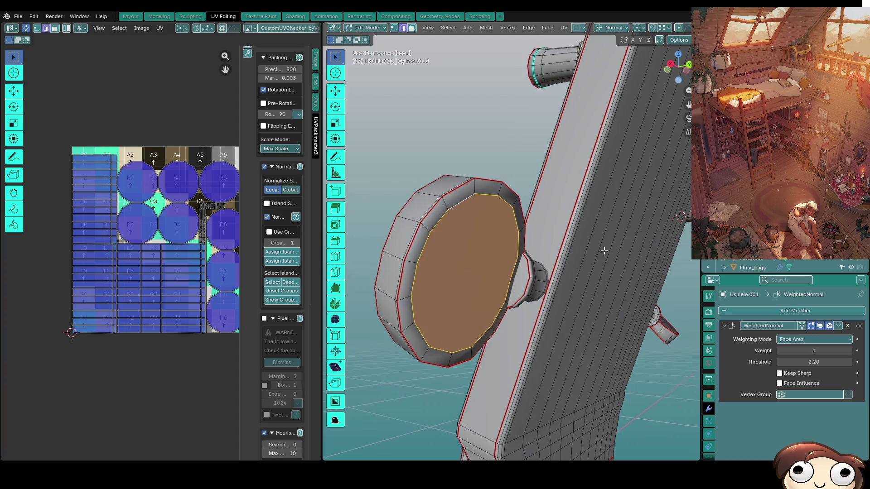
pyautogui.press('g')
pyautogui.press('y')
pyautogui.press('x')
pyautogui.press('z')
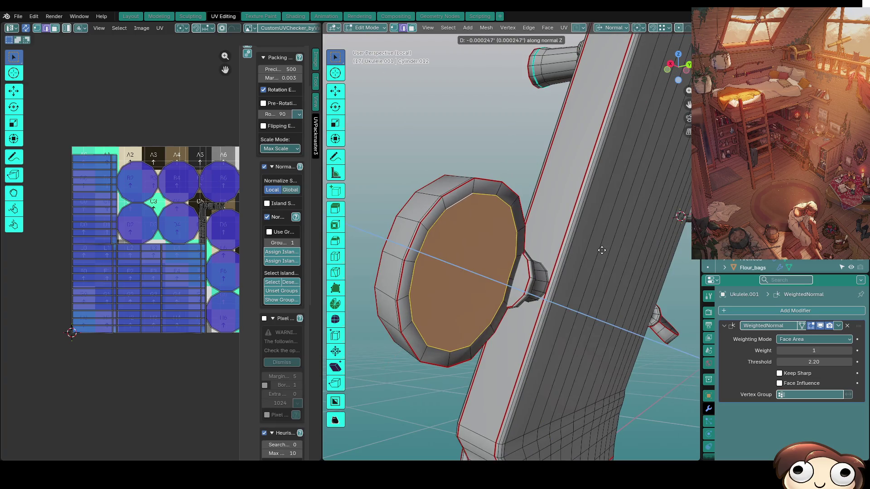
pyautogui.press('Escape')
pyautogui.press('Tab')
pyautogui.moveTo(545, 273); pyautogui.dragTo(458, 278, button='middle')
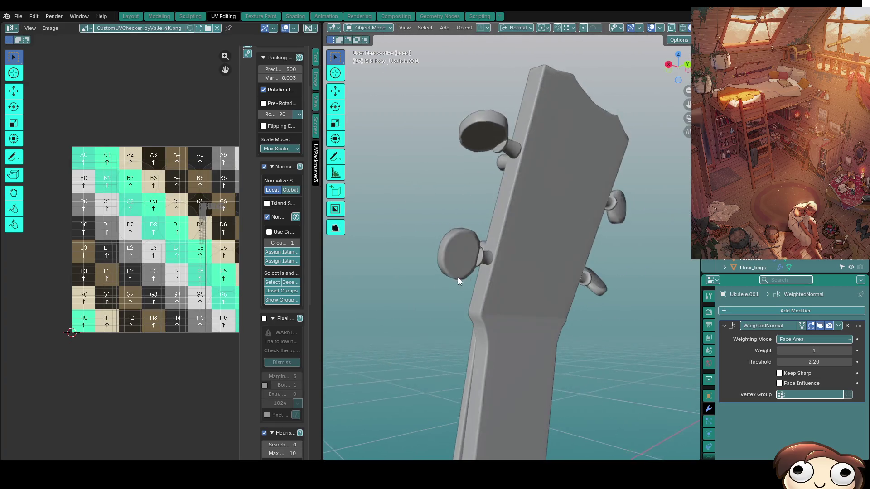
# Apply Shade Auto Smooth, lower its angle to 81.2°, then delete the Smooth by Angle modifier.
pyautogui.scroll(5, 458, 278)
pyautogui.moveTo(401, 265)
pyautogui.mouseDown(button='middle')
pyautogui.moveTo(453, 276)
pyautogui.moveTo(434, 279)
pyautogui.moveTo(441, 291)
pyautogui.moveTo(430, 313)
pyautogui.moveTo(445, 298)
pyautogui.mouseUp(button='middle')
pyautogui.moveTo(480, 287); pyautogui.dragTo(540, 287, button='middle')
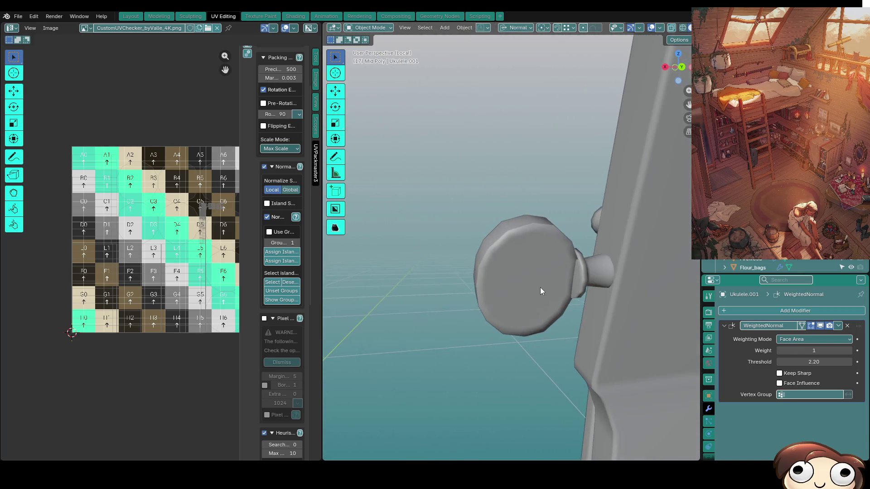
pyautogui.click(540, 287)
pyautogui.rightClick(522, 286)
pyautogui.click(523, 289)
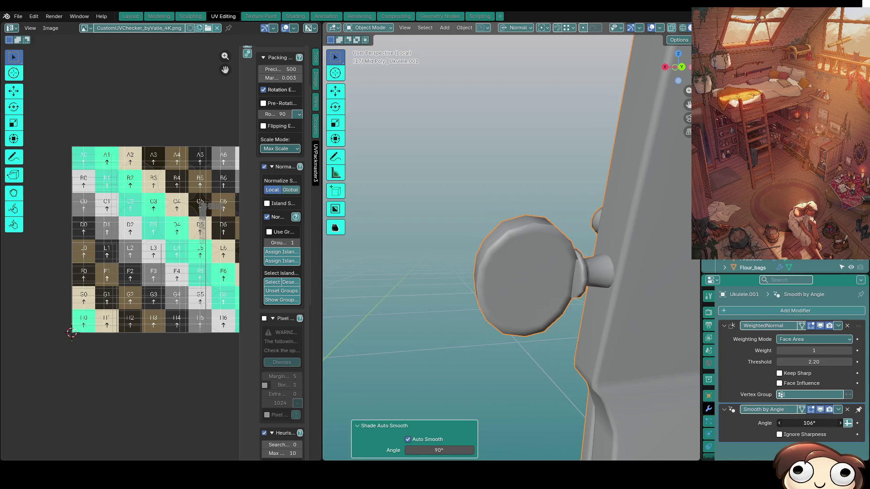
pyautogui.moveTo(809, 423); pyautogui.dragTo(804, 423)
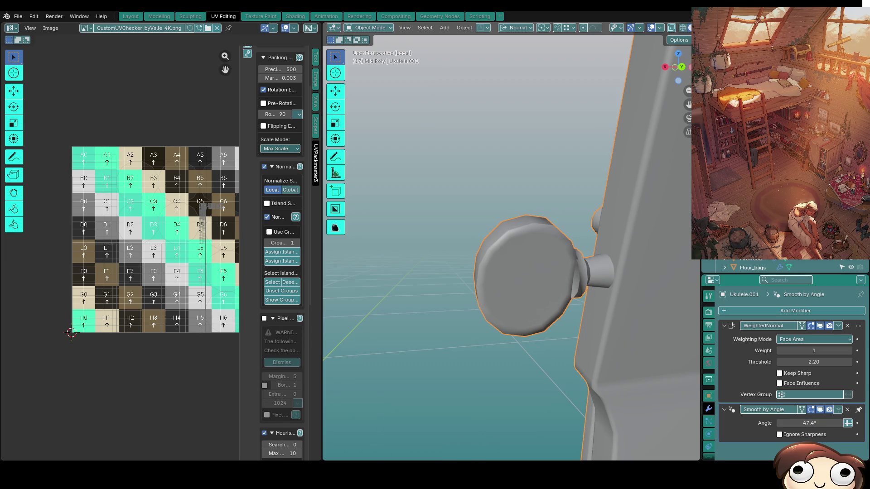
pyautogui.click(847, 410)
# Clear the seams from the selected peg edges and return to Object Mode.
pyautogui.press('Tab')
pyautogui.moveTo(549, 293)
pyautogui.mouseDown(button='middle')
pyautogui.moveTo(618, 281)
pyautogui.moveTo(566, 266)
pyautogui.mouseUp(button='middle')
pyautogui.press('Tab')
pyautogui.press('Tab')
pyautogui.press('a')
pyautogui.rightClick(563, 263)
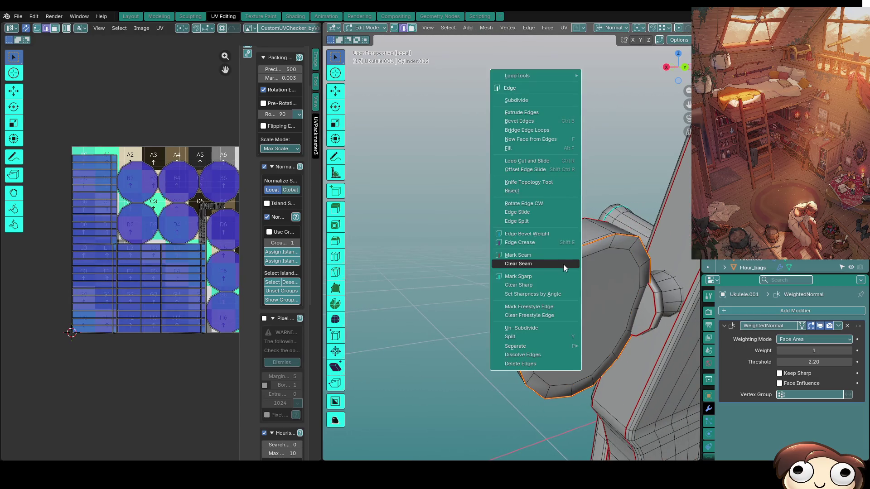
pyautogui.click(550, 285)
pyautogui.press('Tab')
# Select the peg knob rim and mark its edges sharp.
pyautogui.click(447, 284)
pyautogui.moveTo(447, 284)
pyautogui.mouseDown(button='middle')
pyautogui.moveTo(432, 273)
pyautogui.moveTo(479, 277)
pyautogui.mouseUp(button='middle')
pyautogui.click(503, 277)
pyautogui.press('Tab')
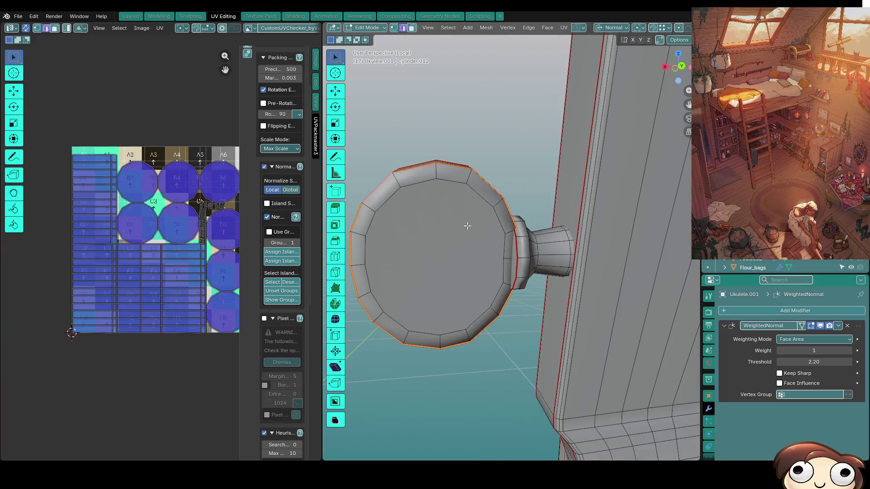
pyautogui.hotkey('ctrl', 'e')
pyautogui.click(460, 223)
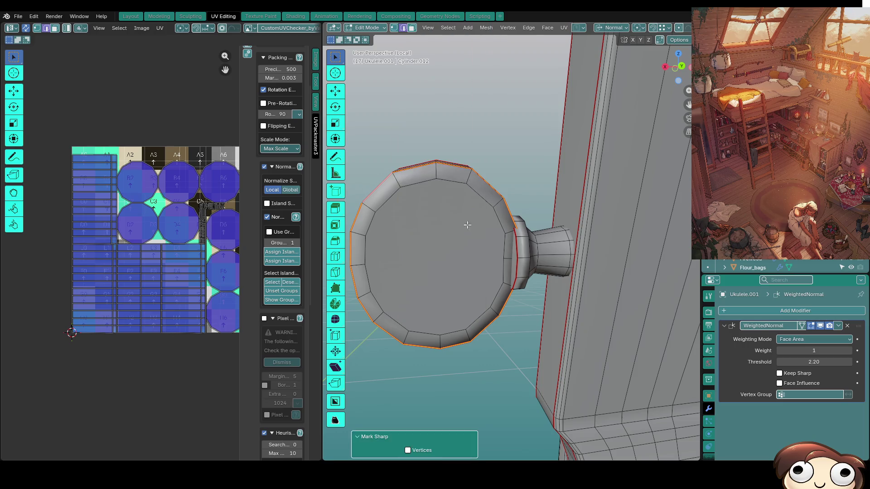
pyautogui.press('Tab')
# Mark the remaining selected rim edges sharp and check the crisp shading in Object Mode.
pyautogui.moveTo(470, 225)
pyautogui.mouseDown(button='middle')
pyautogui.moveTo(504, 251)
pyautogui.moveTo(640, 301)
pyautogui.moveTo(503, 268)
pyautogui.moveTo(456, 285)
pyautogui.moveTo(480, 240)
pyautogui.moveTo(479, 217)
pyautogui.moveTo(491, 302)
pyautogui.moveTo(504, 273)
pyautogui.moveTo(589, 253)
pyautogui.moveTo(630, 289)
pyautogui.moveTo(677, 260)
pyautogui.moveTo(649, 238)
pyautogui.moveTo(659, 280)
pyautogui.moveTo(578, 294)
pyautogui.mouseUp(button='middle')
pyautogui.press('Tab')
pyautogui.hotkey('ctrl', 'e')
pyautogui.click(504, 285)
pyautogui.press('Tab')
pyautogui.scroll(-5, 659, 281)
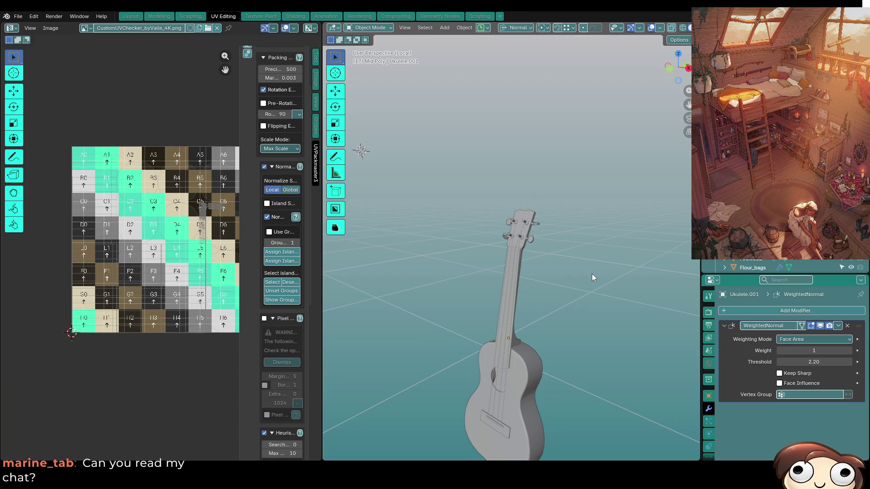
pyautogui.scroll(4, 616, 275)
pyautogui.moveTo(569, 283)
pyautogui.mouseDown(button='middle')
pyautogui.moveTo(587, 296)
pyautogui.moveTo(623, 268)
pyautogui.moveTo(589, 305)
pyautogui.mouseUp(button='middle')
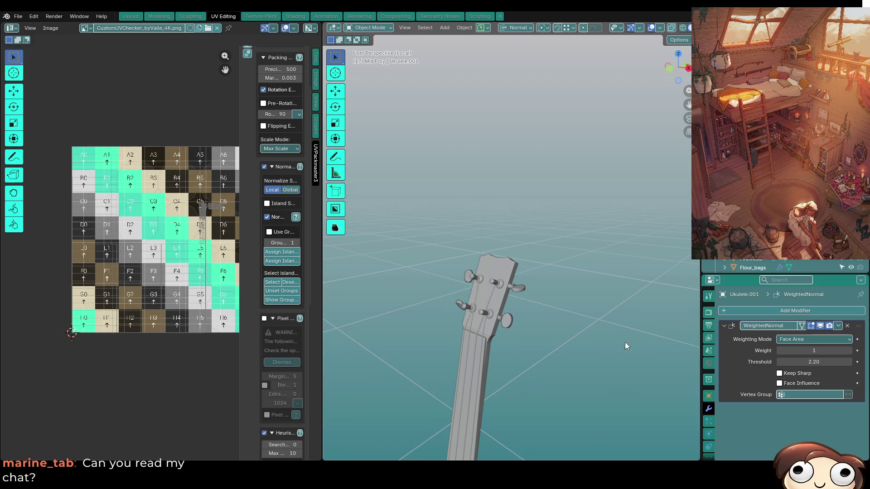
pyautogui.scroll(5, 615, 299)
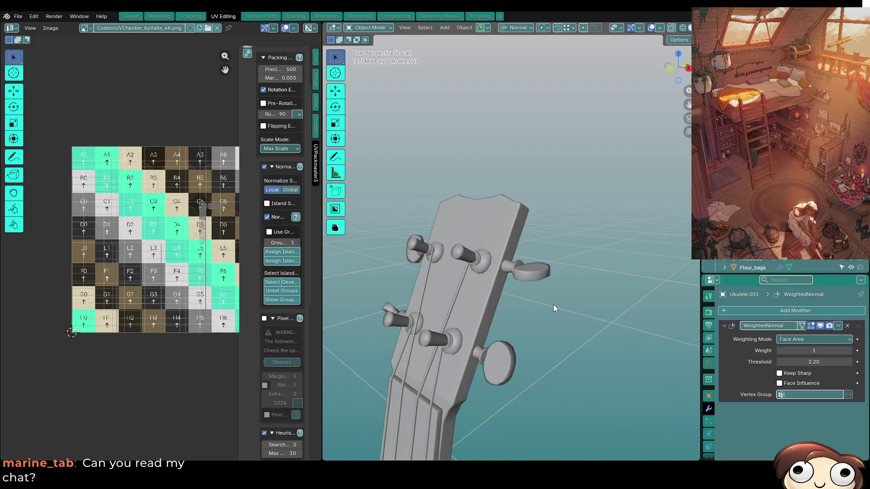
pyautogui.moveTo(447, 372)
pyautogui.mouseDown(button='middle')
pyautogui.moveTo(474, 352)
pyautogui.moveTo(455, 373)
pyautogui.moveTo(453, 342)
pyautogui.mouseUp(button='middle')
pyautogui.scroll(3, 428, 387)
pyautogui.moveTo(430, 390); pyautogui.dragTo(155, 389, button='middle')
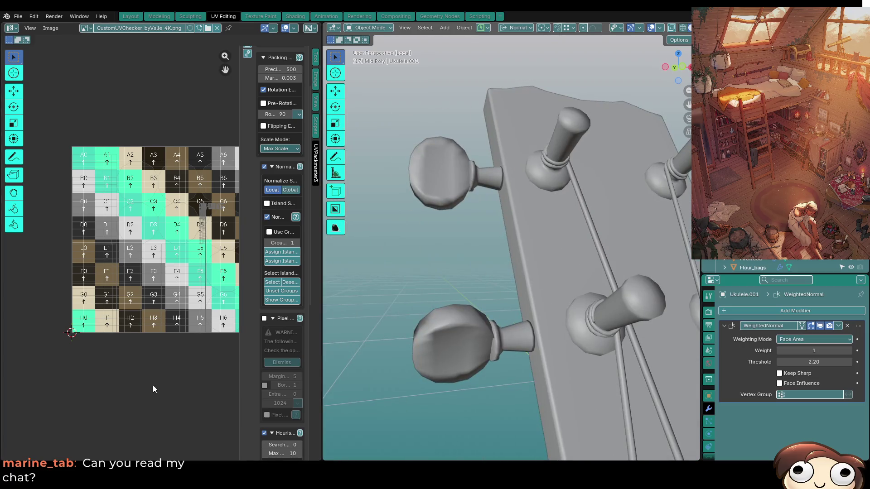
pyautogui.press('Tab')
pyautogui.moveTo(490, 370)
pyautogui.mouseDown(button='middle')
pyautogui.moveTo(484, 337)
pyautogui.moveTo(516, 373)
pyautogui.mouseUp(button='middle')
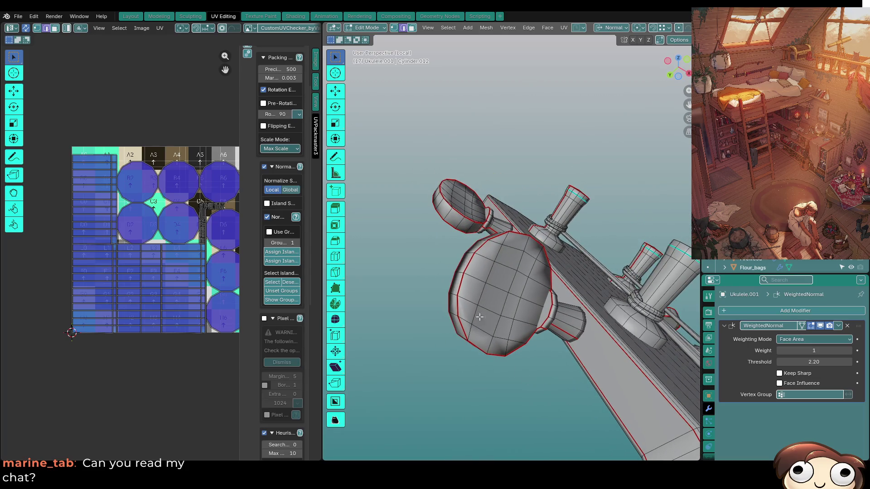
pyautogui.scroll(3, 480, 320)
pyautogui.moveTo(416, 333); pyautogui.dragTo(496, 348, button='middle')
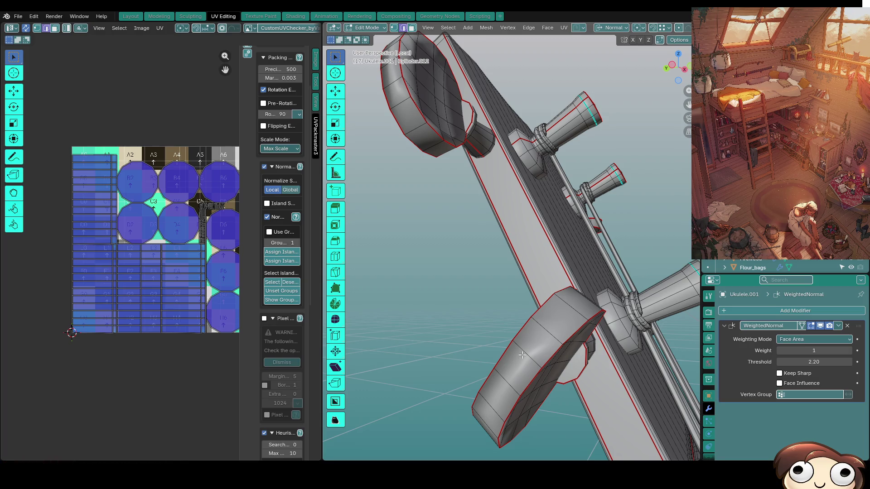
pyautogui.moveTo(501, 335)
pyautogui.mouseDown(button='middle')
pyautogui.moveTo(567, 290)
pyautogui.moveTo(505, 264)
pyautogui.moveTo(520, 277)
pyautogui.mouseUp(button='middle')
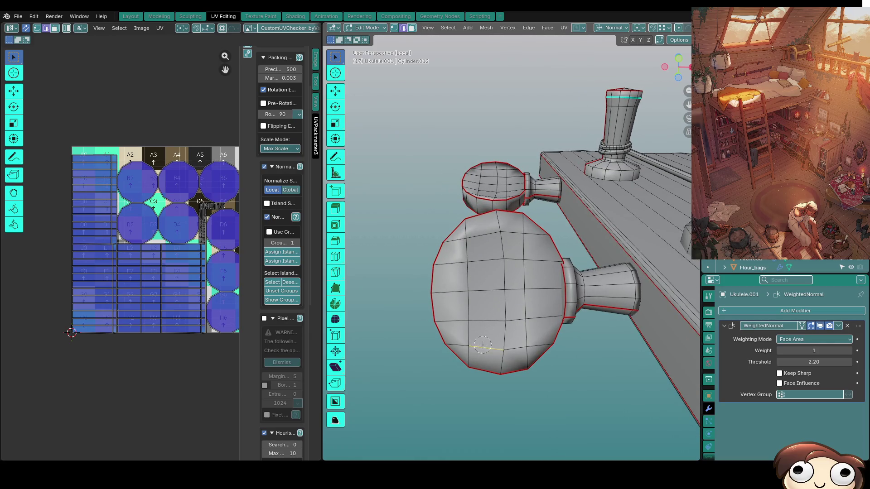
pyautogui.press('KP_Decimal')
pyautogui.moveTo(600, 301)
pyautogui.mouseDown(button='middle')
pyautogui.moveTo(594, 308)
pyautogui.moveTo(607, 366)
pyautogui.moveTo(586, 346)
pyautogui.moveTo(529, 328)
pyautogui.moveTo(564, 326)
pyautogui.moveTo(535, 303)
pyautogui.moveTo(580, 309)
pyautogui.moveTo(547, 305)
pyautogui.mouseUp(button='middle')
pyautogui.press('Tab')
pyautogui.press('KP_1')
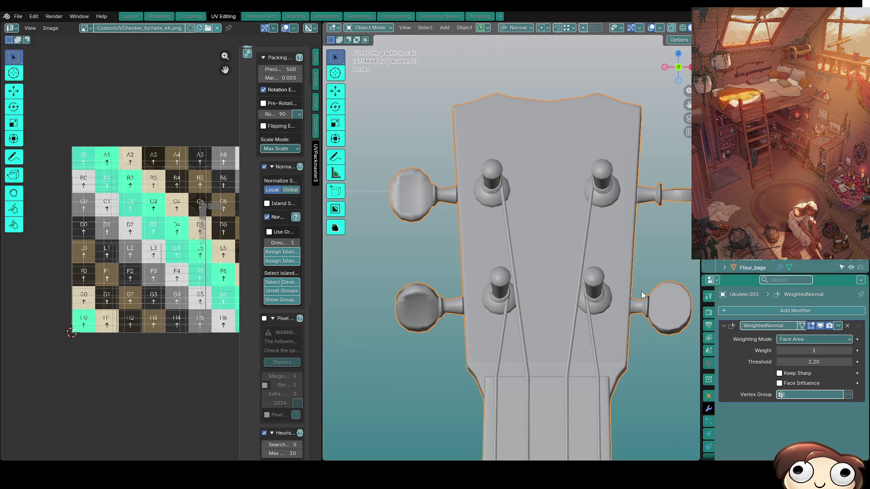
# Duplicate the upper and lower right peg knobs in place.
pyautogui.press('Tab')
pyautogui.press('k')
pyautogui.press('l')
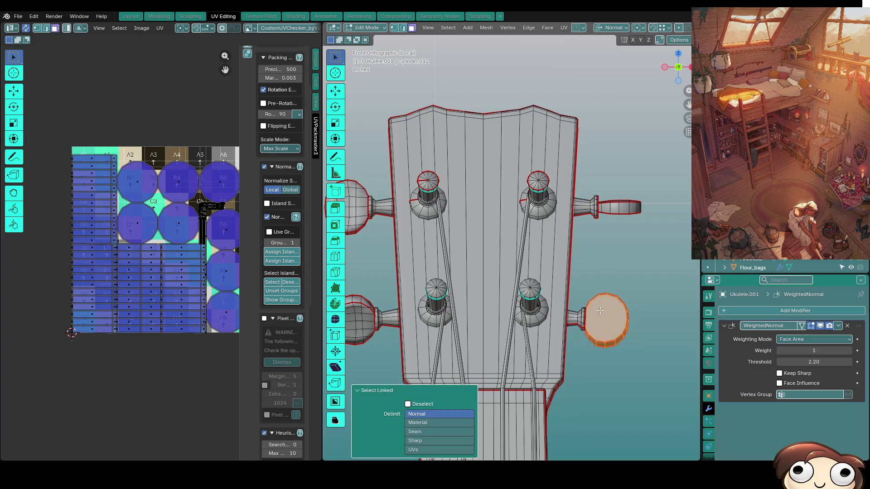
pyautogui.press('l')
pyautogui.press('l')
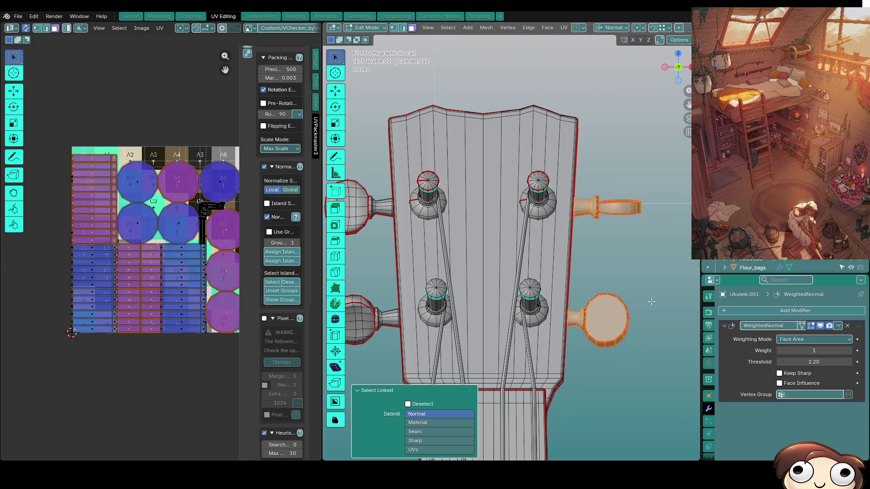
pyautogui.hotkey('shift', 'd')
pyautogui.rightClick(651, 300)
pyautogui.write('rz180')
pyautogui.press('Return')
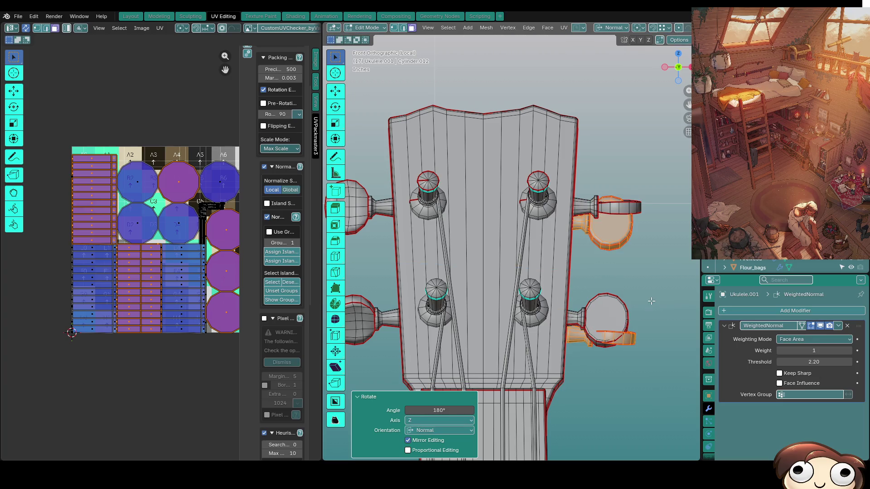
pyautogui.hotkey('ctrl', 'z')
pyautogui.press('r')
pyautogui.press('x')
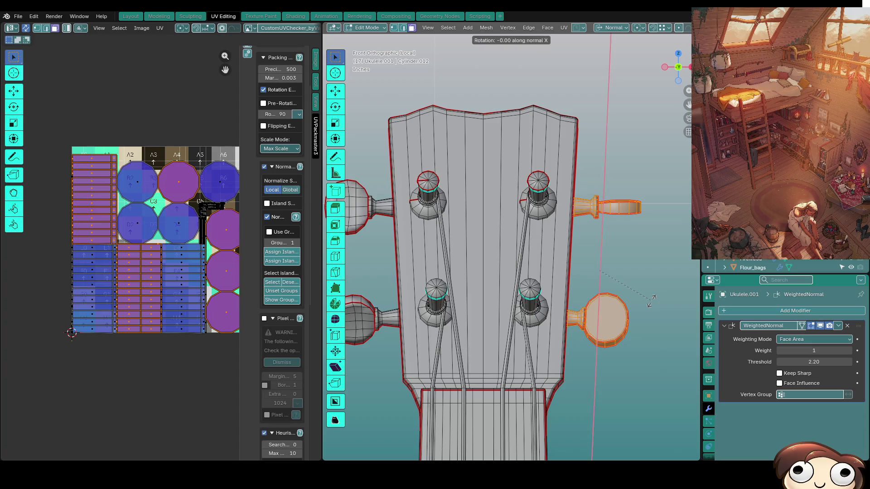
pyautogui.press('Escape')
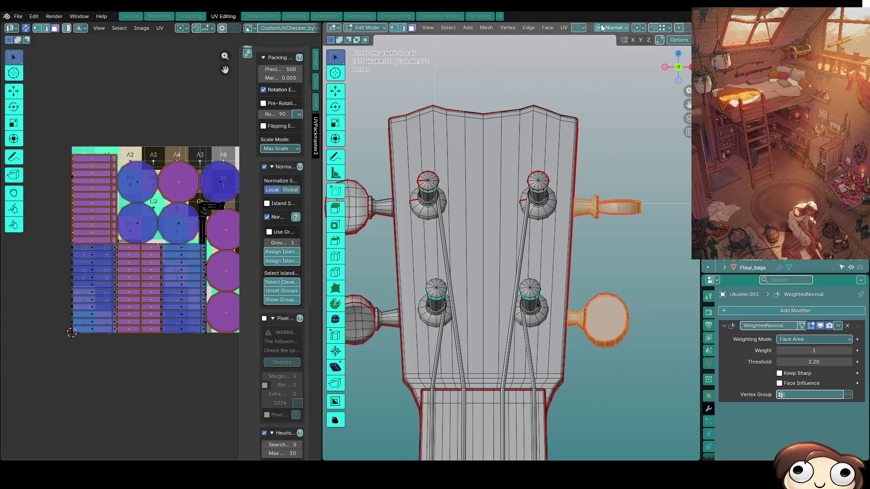
# Set transform orientation to Global and turn the duplicate pegs 180° about Z.
pyautogui.click(606, 28)
pyautogui.click(608, 57)
pyautogui.write('z')
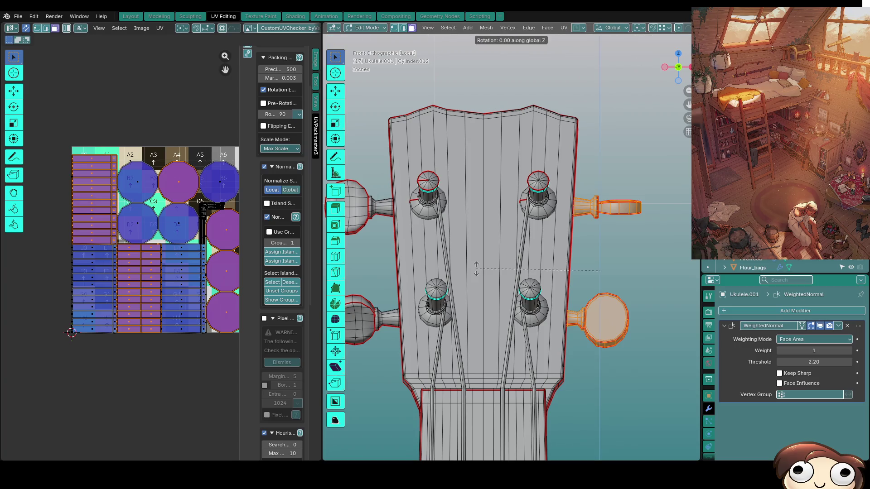
pyautogui.write('180')
pyautogui.press('Return')
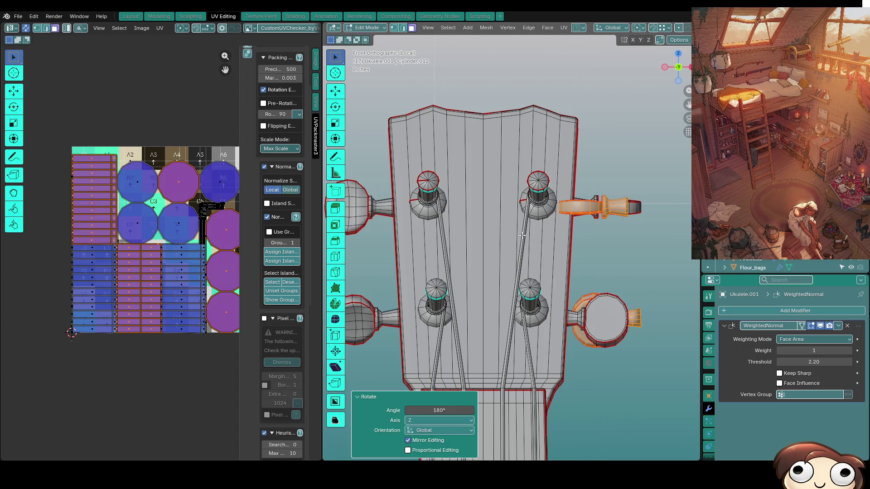
pyautogui.press('r')
pyautogui.press('z')
pyautogui.press('Escape')
pyautogui.press('g')
pyautogui.press('Escape')
pyautogui.scroll(-2, 595, 252)
pyautogui.press('KP_7')
pyautogui.hotkey('alt', 'z')
# Slide the flipped pegs along X to the left side of the headstock.
pyautogui.press('g')
pyautogui.press('x')
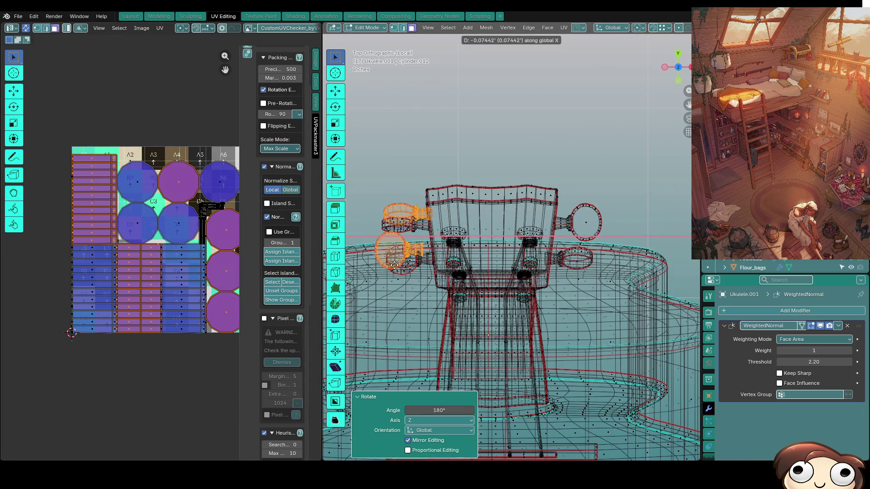
pyautogui.click(394, 266)
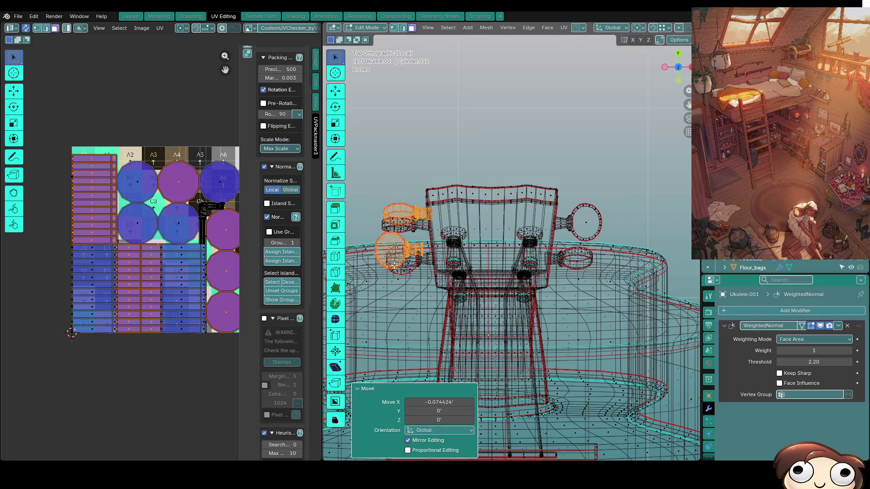
pyautogui.press('KP_1')
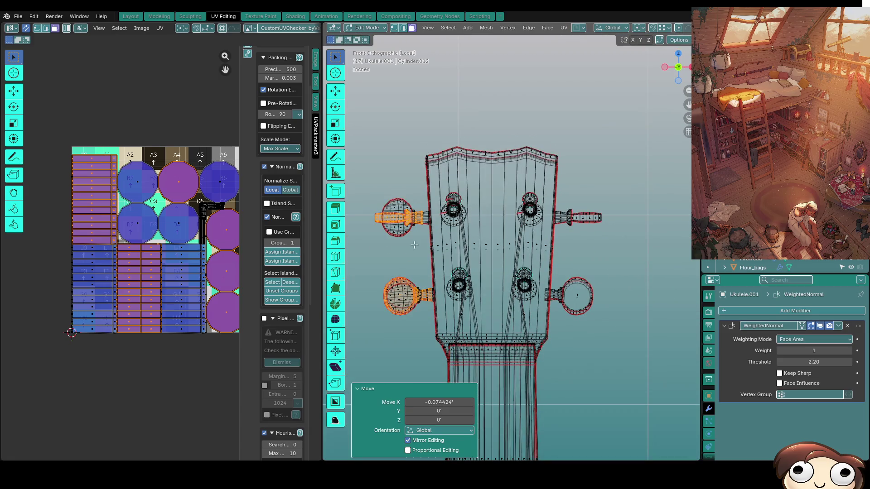
pyautogui.press('g')
pyautogui.press('x')
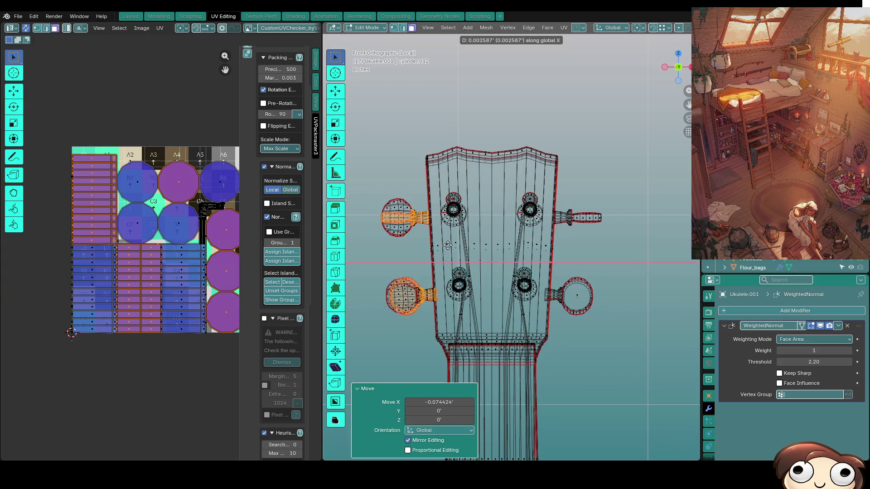
pyautogui.click(450, 245)
pyautogui.click(370, 279)
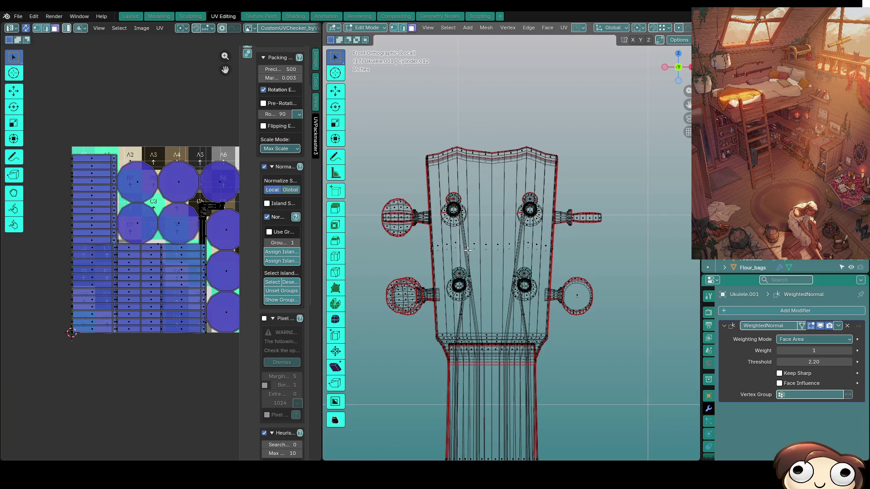
pyautogui.hotkey('ctrl', 'z')
pyautogui.press('g')
pyautogui.press('x')
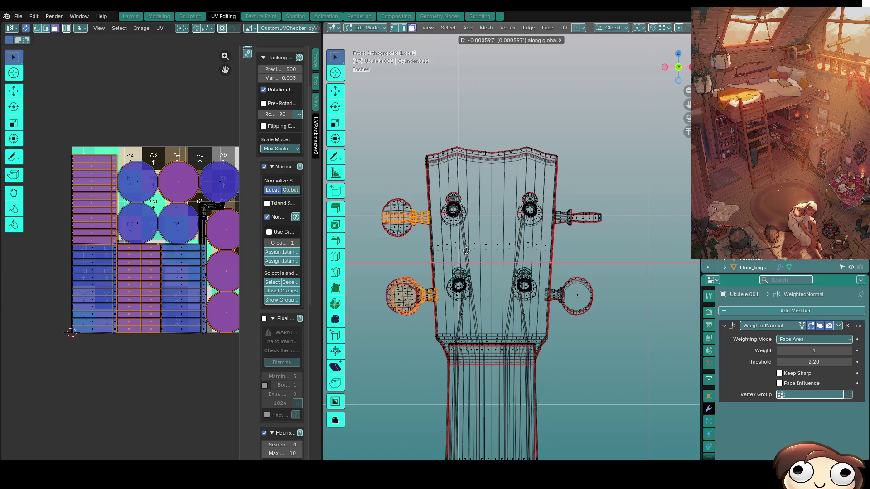
pyautogui.click(413, 237)
pyautogui.scroll(3, 412, 236)
# Delete the old upper-left and lower-left peg geometry.
pyautogui.click(424, 216)
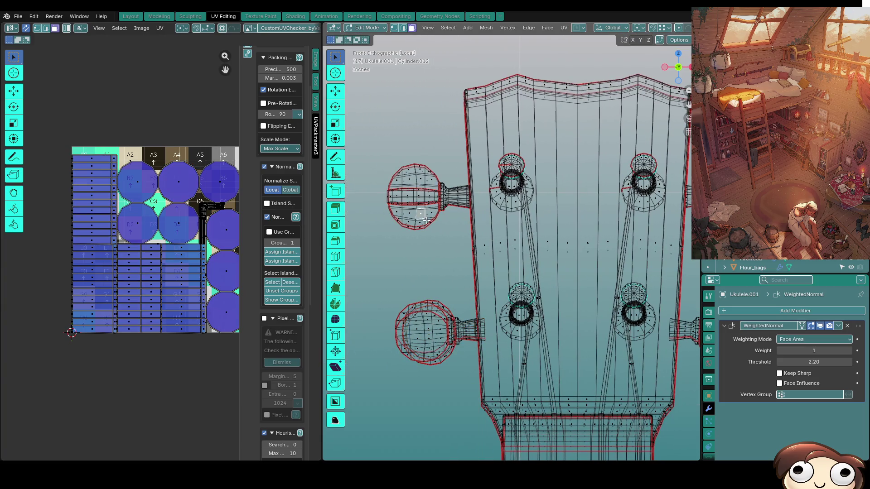
pyautogui.press('l')
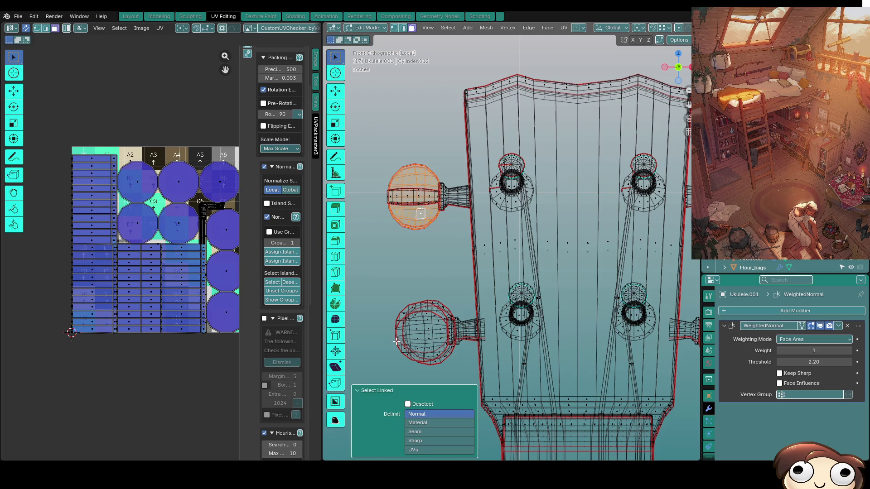
pyautogui.press('l')
pyautogui.press('x')
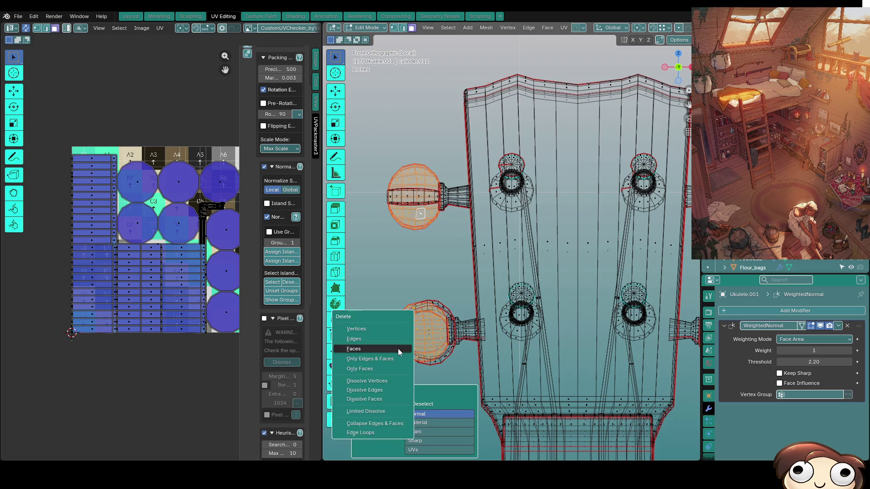
pyautogui.click(398, 349)
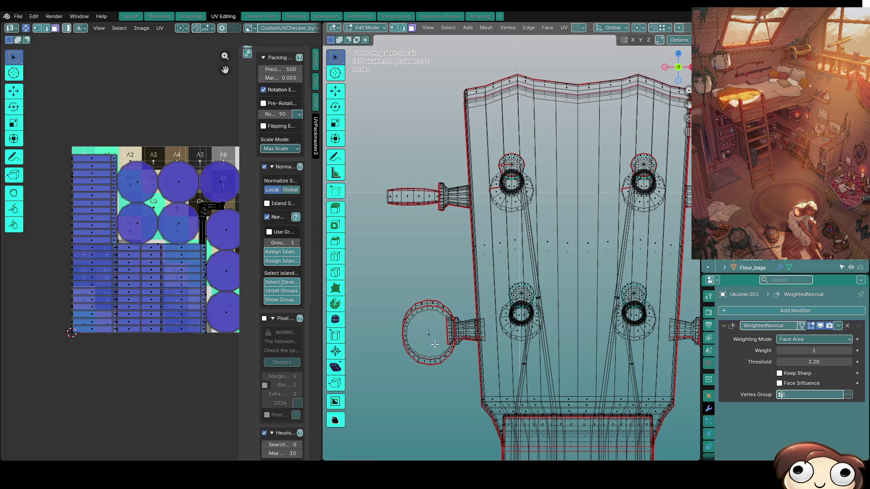
pyautogui.press('x')
pyautogui.click(460, 192)
pyautogui.press('z')
pyautogui.click(515, 263)
pyautogui.moveTo(515, 263); pyautogui.dragTo(596, 254, button='middle')
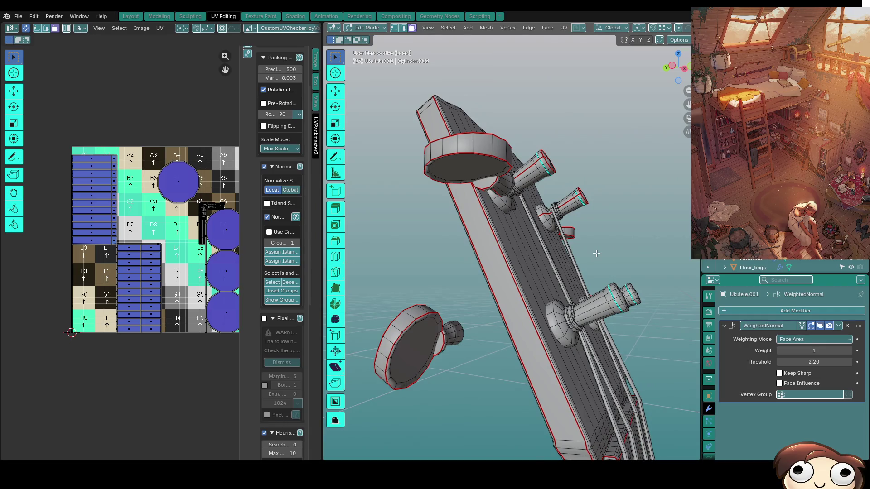
pyautogui.press('KP_1')
pyautogui.press('KP_3')
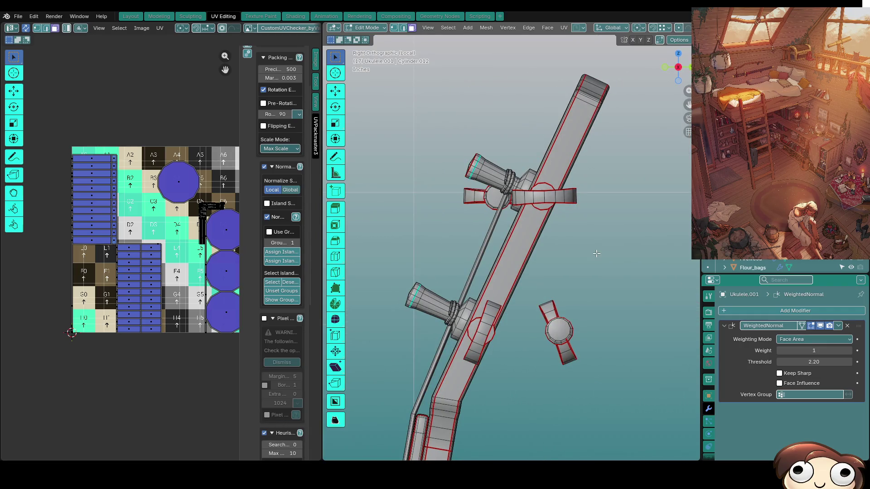
# In side view, tilt the new pegs about 45° and place them against the headstock.
pyautogui.press('l')
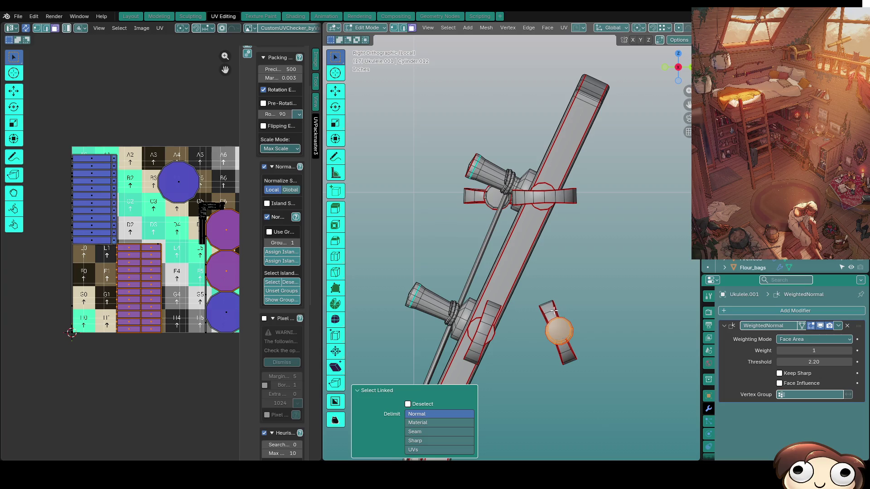
pyautogui.press('l')
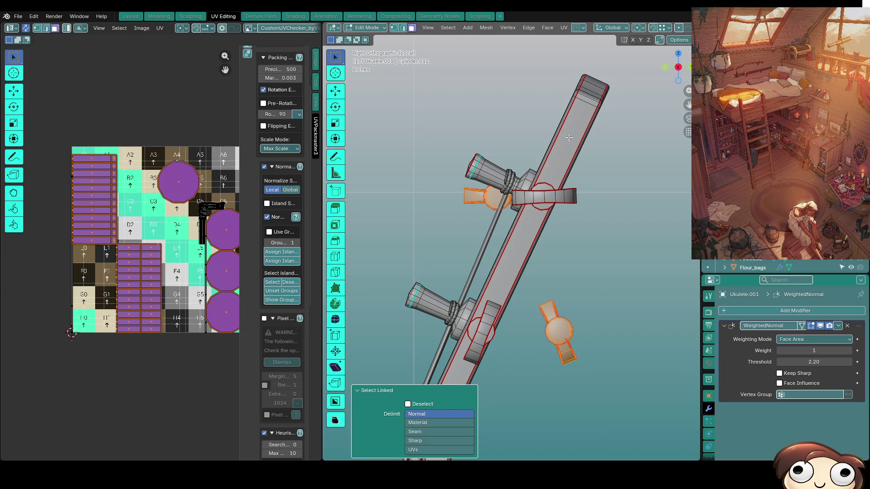
pyautogui.press('r')
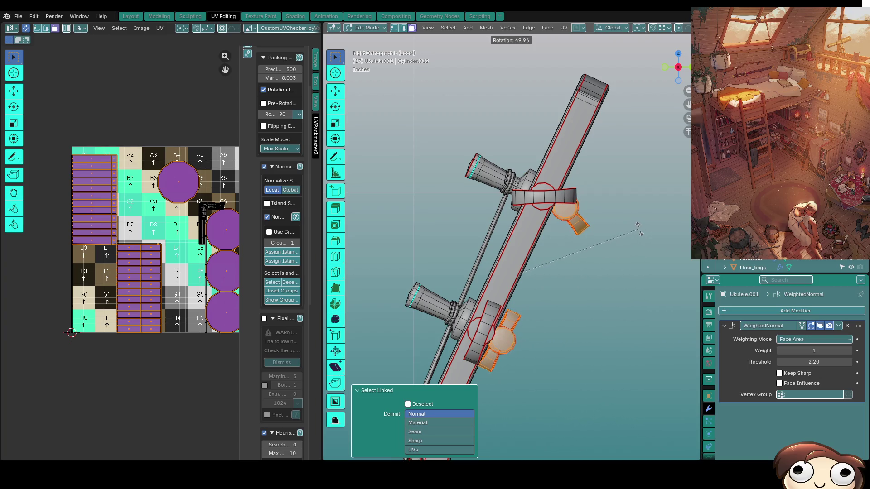
pyautogui.click(634, 220)
pyautogui.press('g')
pyautogui.press('x')
pyautogui.press('Escape')
pyautogui.press('g')
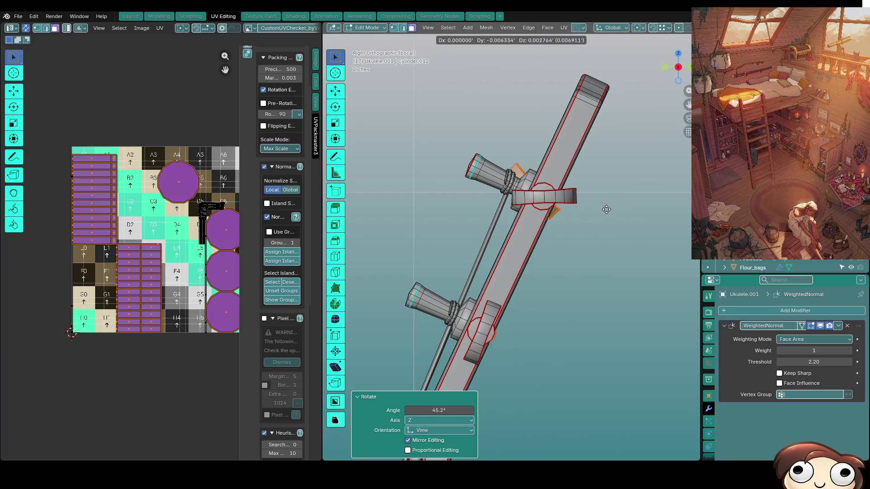
pyautogui.click(603, 209)
pyautogui.press('z')
pyautogui.click(436, 200)
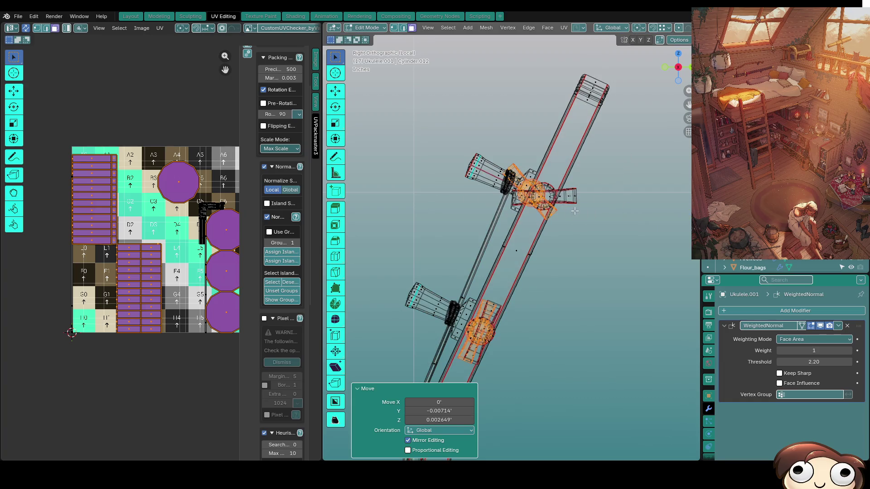
# Fine-tune the pegs' tilt and position, including a small Y nudge, until they sit flush.
pyautogui.press('r')
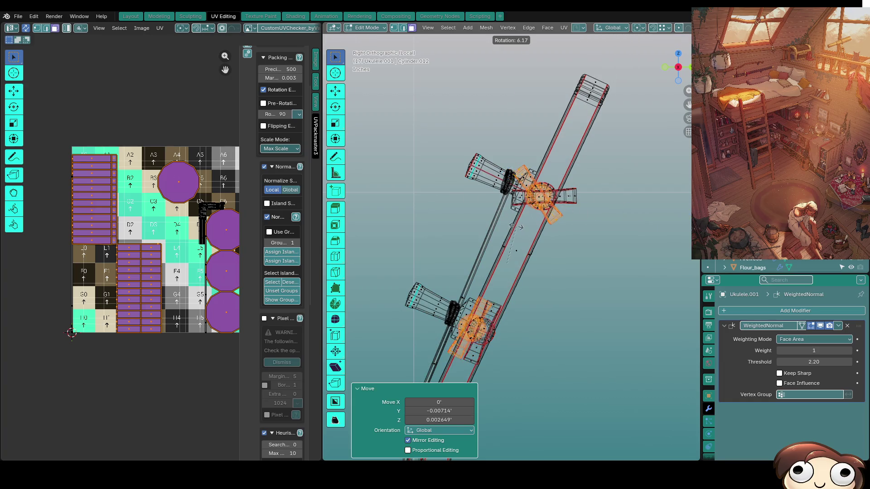
pyautogui.click(513, 226)
pyautogui.press('g')
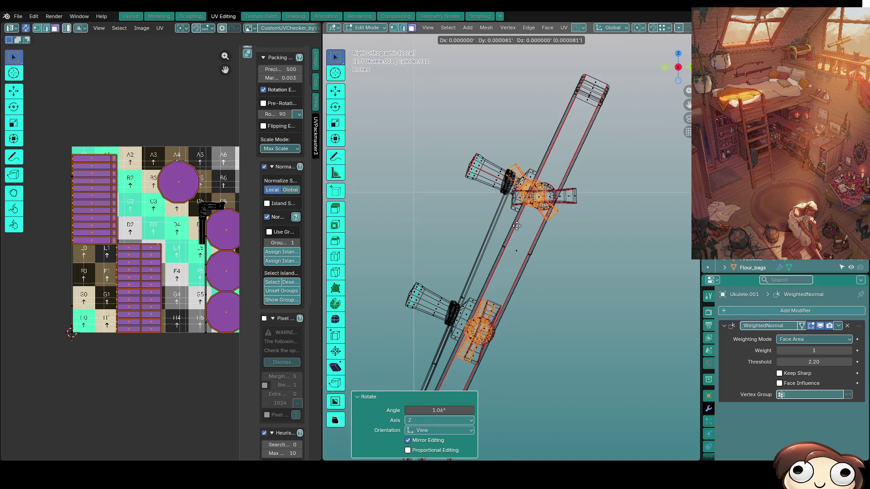
pyautogui.click(528, 228)
pyautogui.press('r')
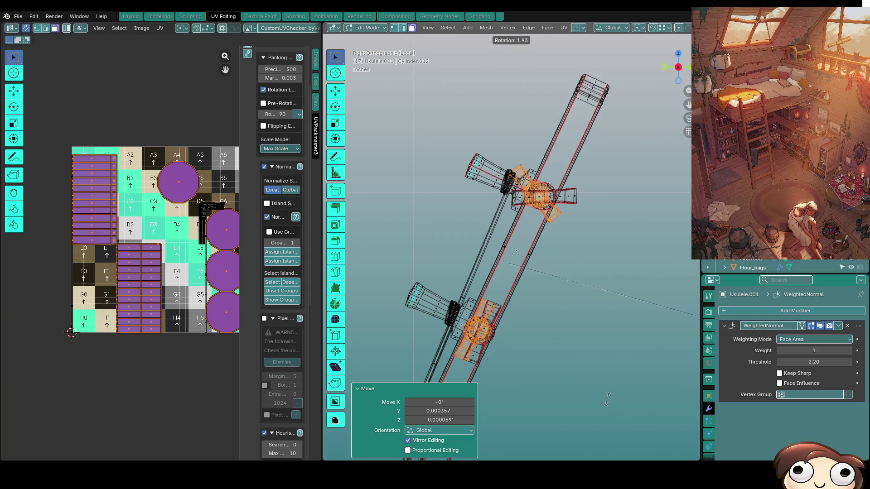
pyautogui.click(604, 418)
pyautogui.press('g')
pyautogui.press('y')
pyautogui.click(643, 425)
pyautogui.press('r')
pyautogui.click(561, 327)
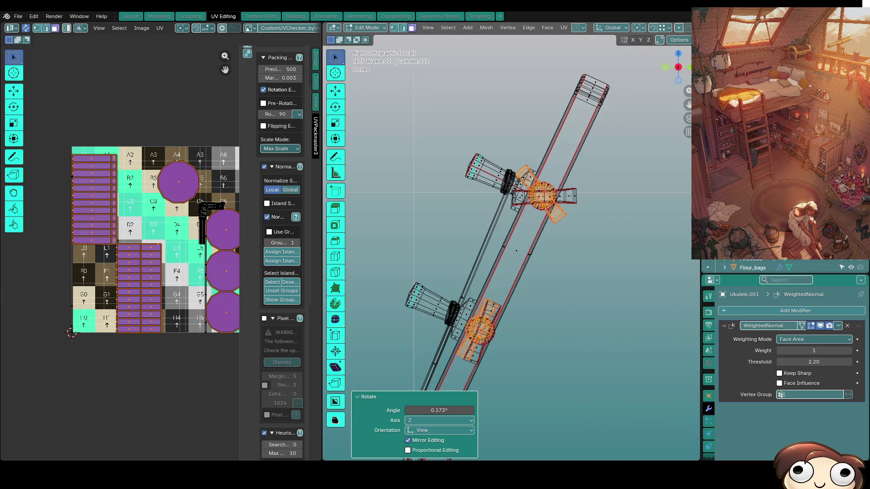
pyautogui.press('r')
pyautogui.click(668, 180)
pyautogui.press('g')
pyautogui.click(651, 192)
pyautogui.moveTo(651, 192)
pyautogui.mouseDown(button='middle')
pyautogui.moveTo(641, 223)
pyautogui.moveTo(481, 275)
pyautogui.moveTo(412, 215)
pyautogui.mouseUp(button='middle')
pyautogui.scroll(5, 649, 200)
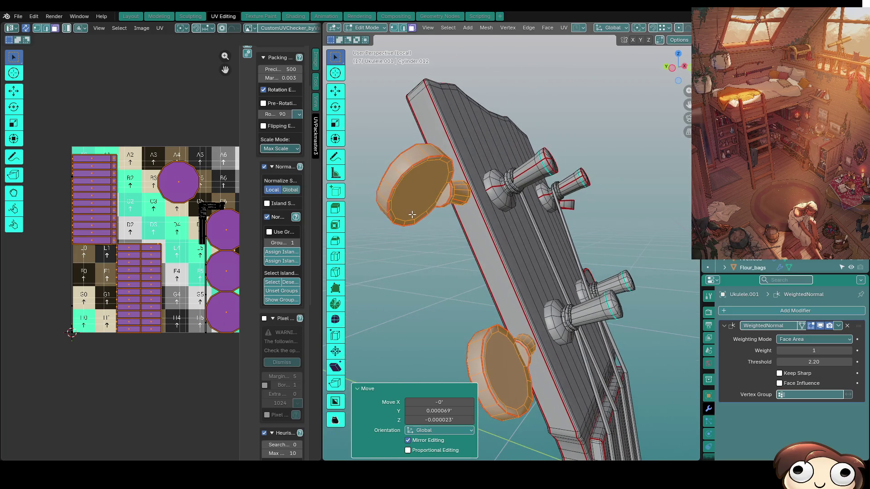
# Select both peg heads in left view and set rotation to each part's own centre.
pyautogui.click(411, 215)
pyautogui.press('l')
pyautogui.press('l')
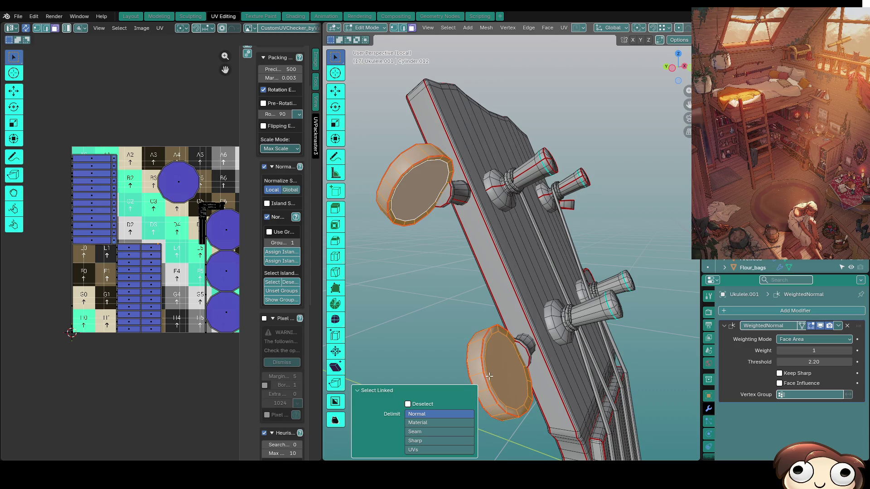
pyautogui.press('KP_1')
pyautogui.press('ctrl+KP_3')
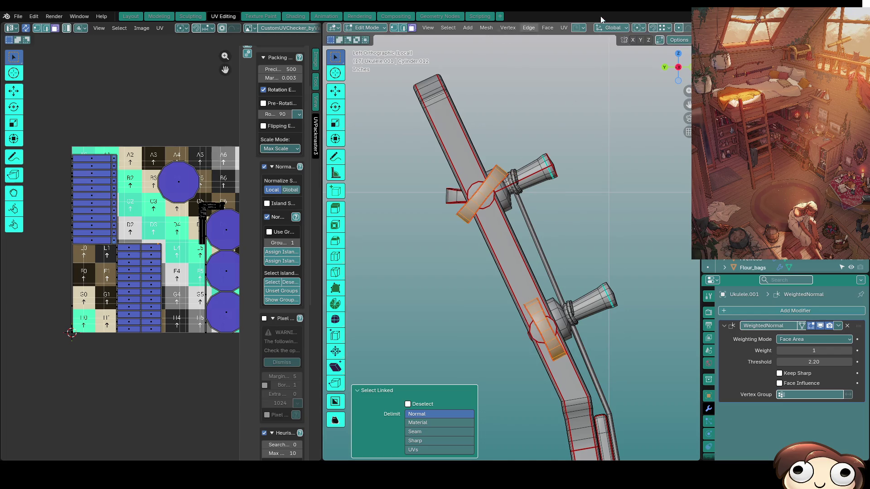
pyautogui.click(604, 30)
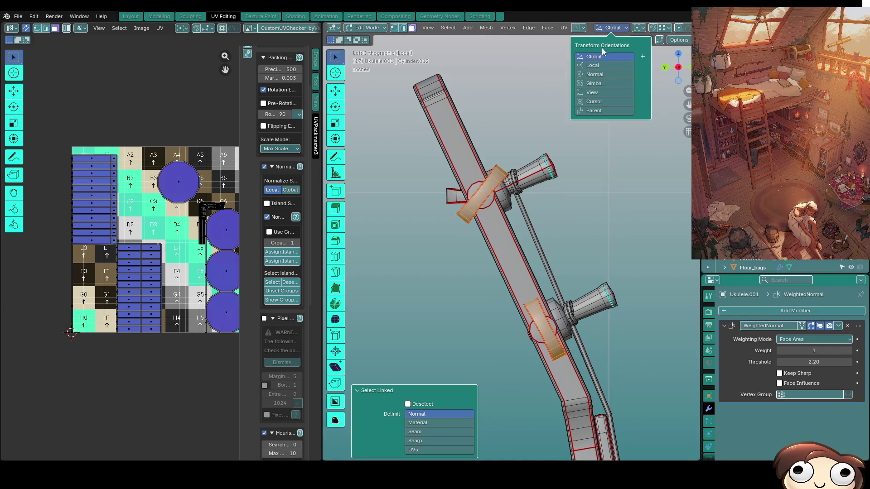
pyautogui.press('Escape')
pyautogui.click(604, 28)
pyautogui.moveTo(638, 28)
pyautogui.click(656, 70)
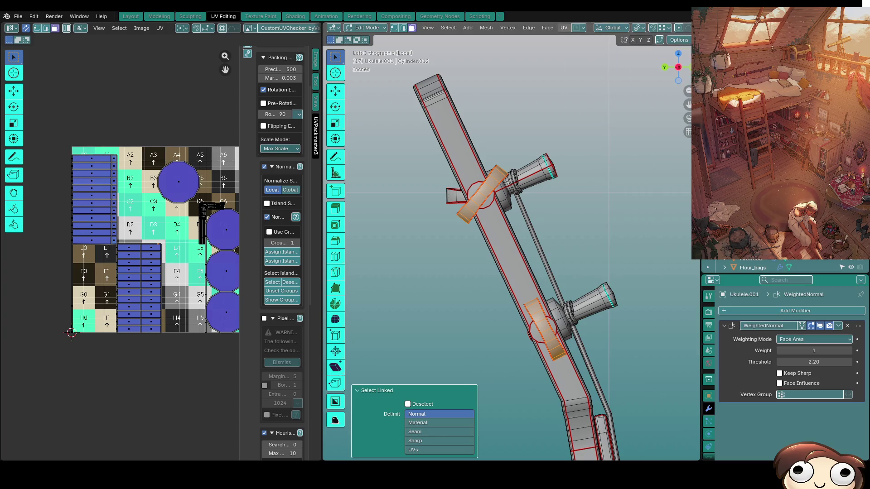
# Rotate the peg keys sideways to 71.2°, redoing the first 53.7° attempt.
pyautogui.press('r')
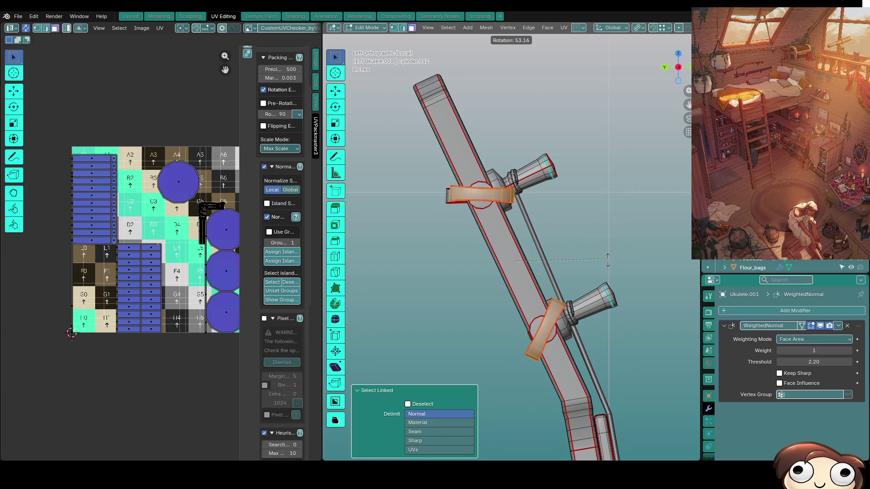
pyautogui.click(601, 296)
pyautogui.hotkey('ctrl', 'z')
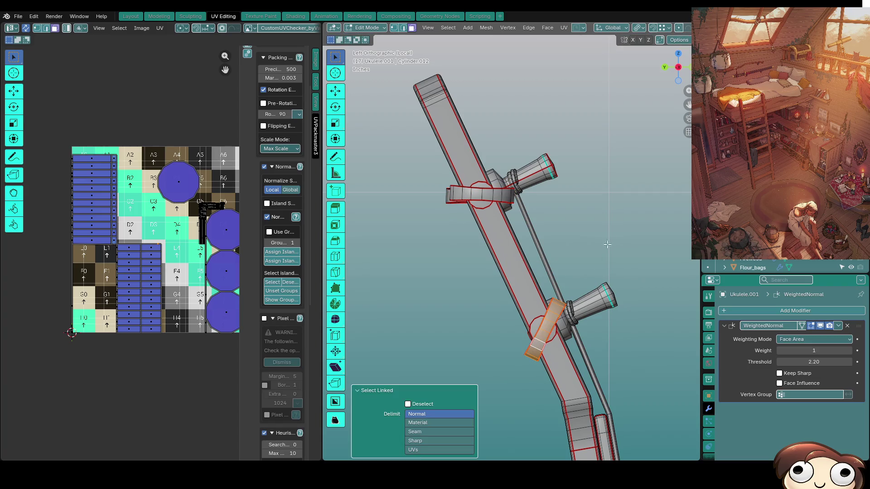
pyautogui.press('r')
pyautogui.click(630, 320)
pyautogui.moveTo(630, 320)
pyautogui.mouseDown(button='middle')
pyautogui.moveTo(636, 216)
pyautogui.moveTo(502, 209)
pyautogui.mouseUp(button='middle')
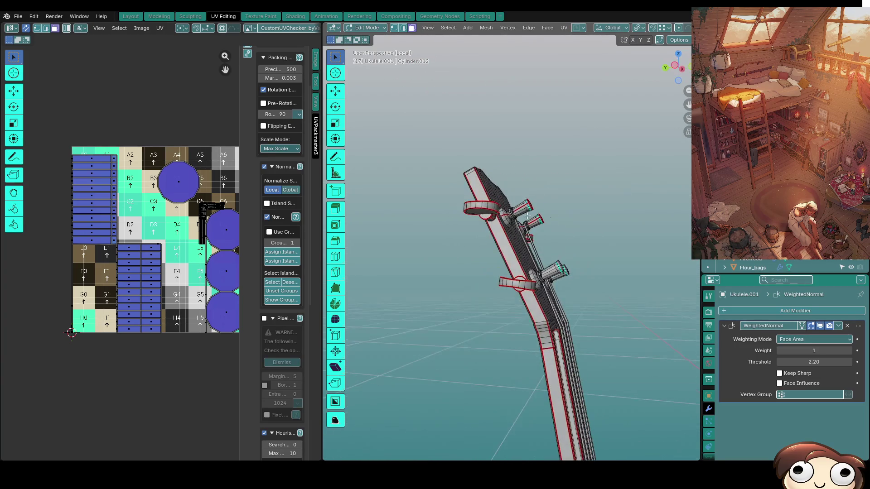
# Select one peg key and rotate it in the side view.
pyautogui.press('l')
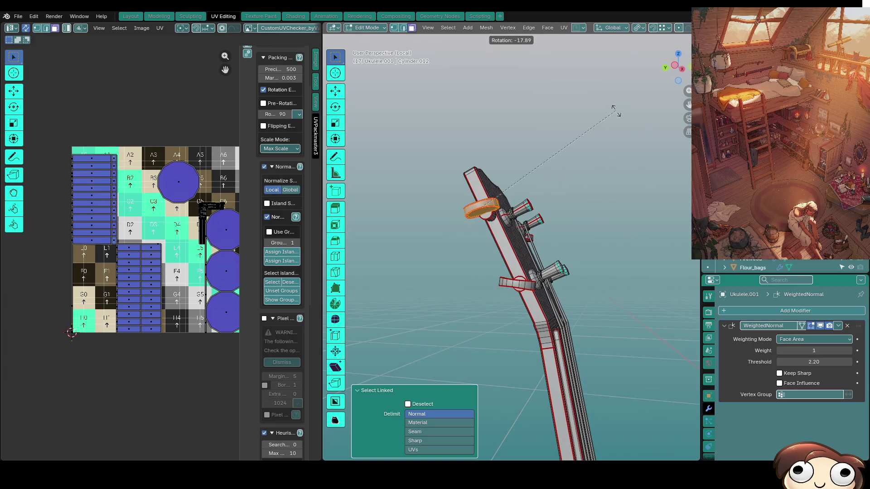
pyautogui.press('KP_1')
pyautogui.press('ctrl+KP_3')
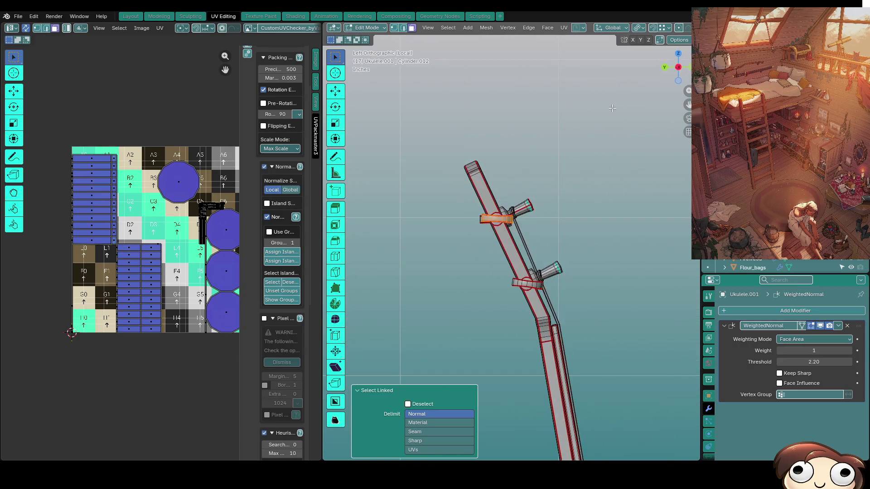
pyautogui.press('r')
pyautogui.click(454, 92)
# Rotate the last linked peg key 29.5° and return to Object Mode.
pyautogui.moveTo(454, 92)
pyautogui.mouseDown(button='middle')
pyautogui.moveTo(423, 169)
pyautogui.moveTo(428, 179)
pyautogui.mouseUp(button='middle')
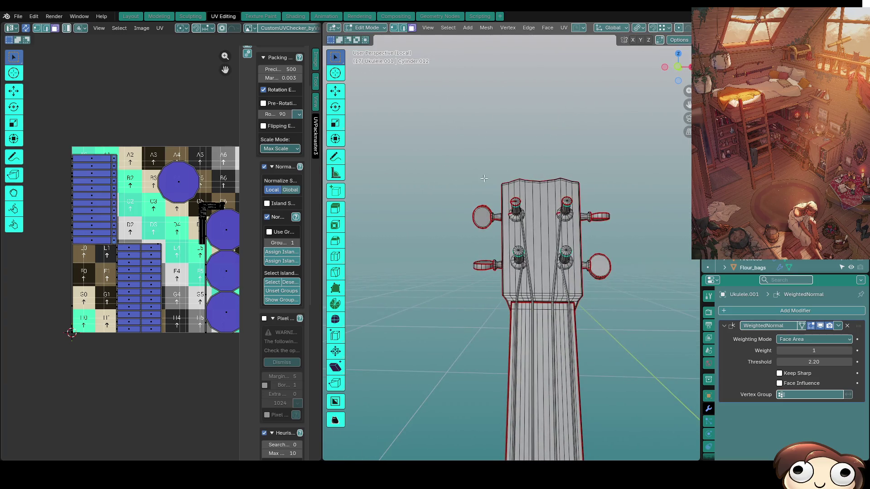
pyautogui.scroll(-3, 567, 175)
pyautogui.moveTo(570, 175); pyautogui.dragTo(627, 186, button='middle')
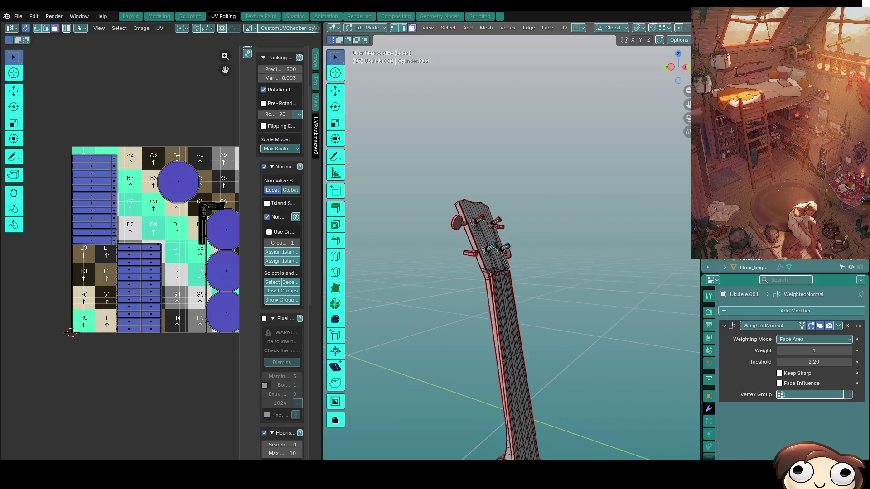
pyautogui.press('KP_3')
pyautogui.press('ctrl+KP_3')
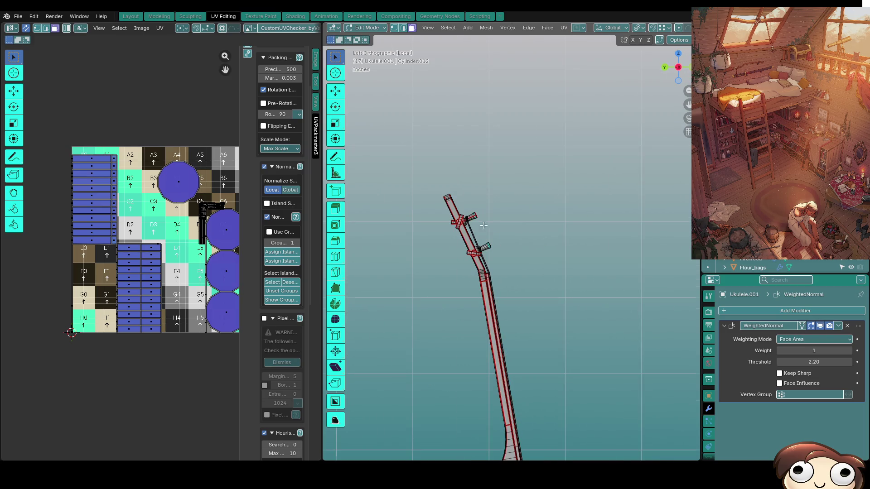
pyautogui.scroll(8, 477, 230)
pyautogui.scroll(-5, 474, 285)
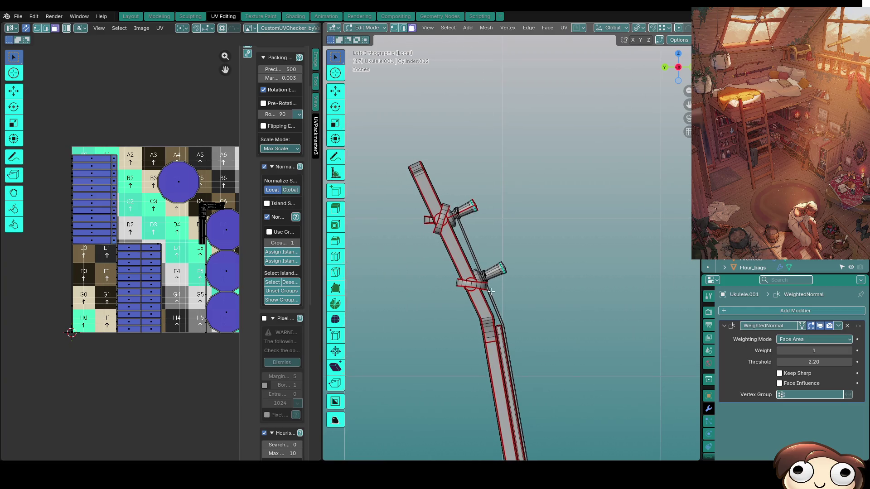
pyautogui.press('l')
pyautogui.press('r')
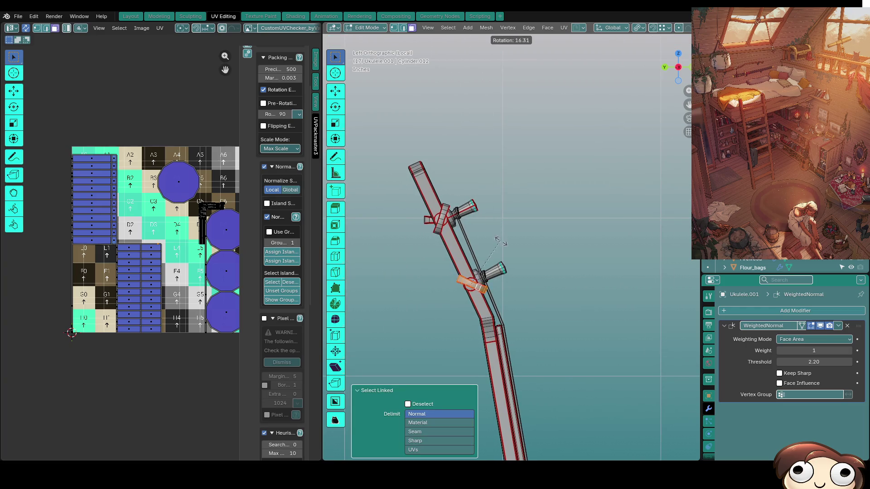
pyautogui.click(515, 261)
pyautogui.moveTo(515, 261); pyautogui.dragTo(398, 261, button='middle')
pyautogui.press('Tab')
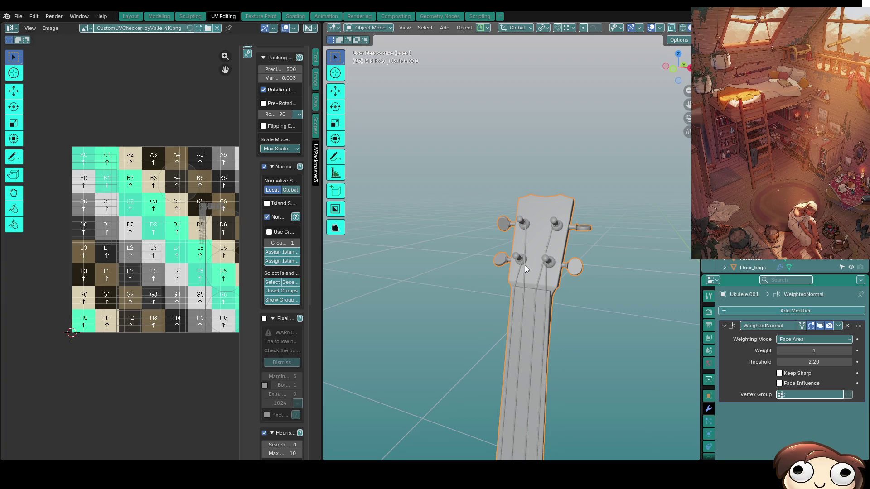
# Leave Local view, zoom out to the ukulele by the shelves, and open the Modeling workspace.
pyautogui.press('KP_Divide')
pyautogui.scroll(-5, 525, 286)
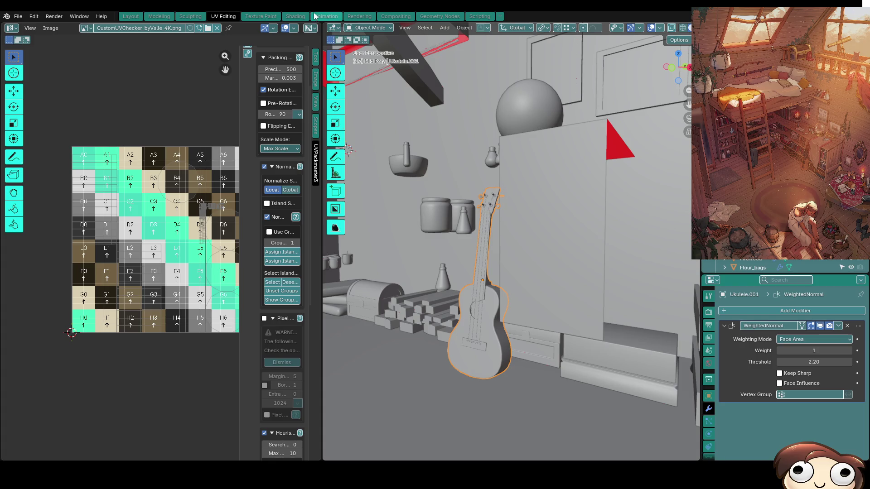
pyautogui.scroll(-4, 492, 203)
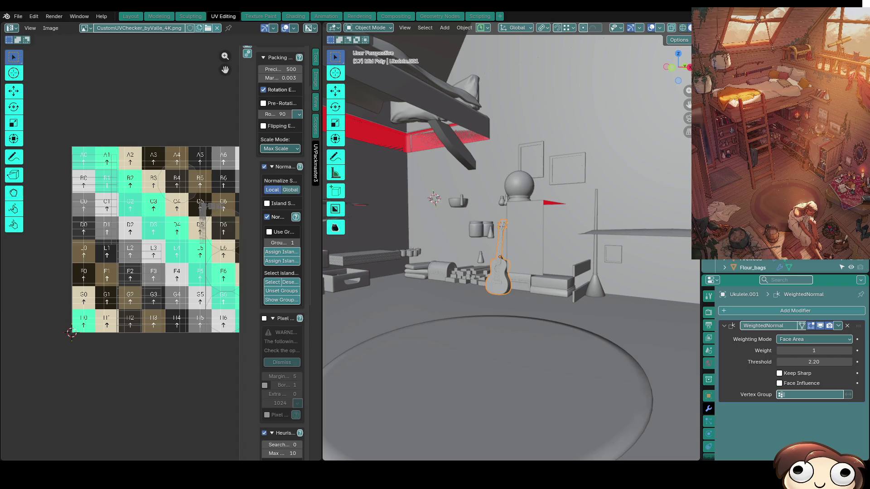
pyautogui.click(163, 16)
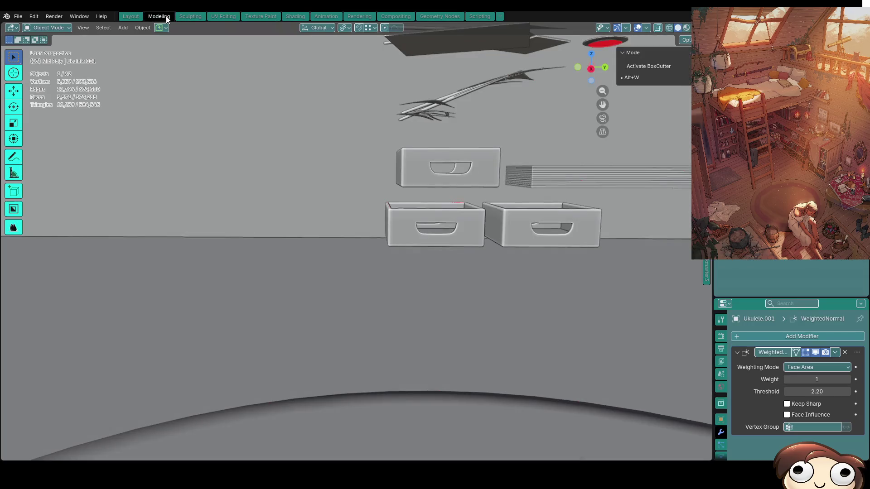
# Orbit and zoom to a new angle inside the attic room, framing the ukulele.
pyautogui.scroll(-10, 575, 178)
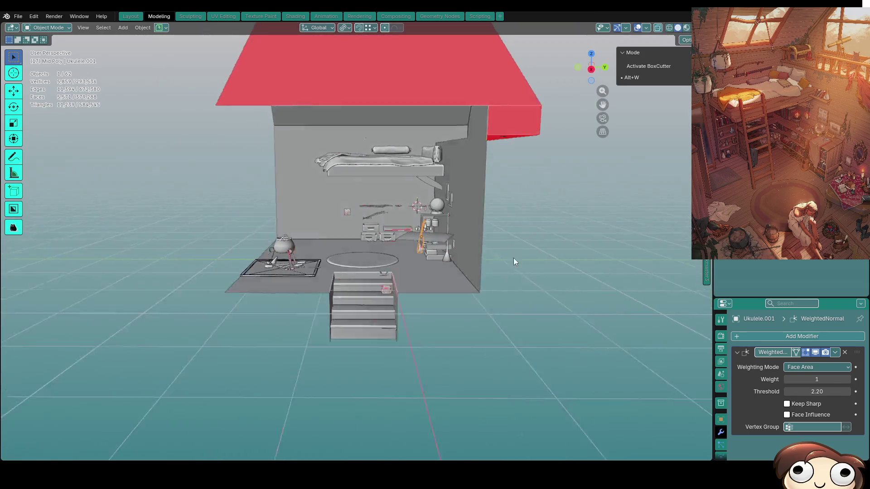
pyautogui.scroll(5, 513, 257)
pyautogui.moveTo(538, 230); pyautogui.dragTo(584, 145, button='middle')
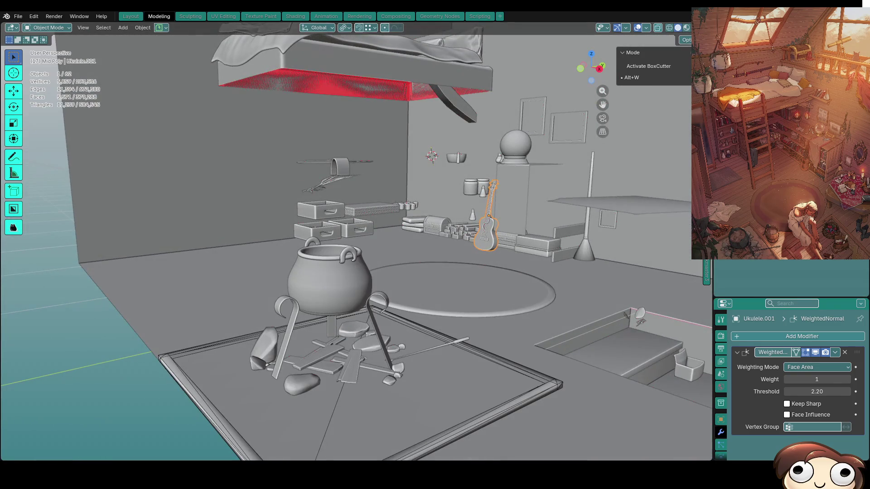
pyautogui.scroll(-6, 519, 268)
pyautogui.scroll(2, 520, 268)
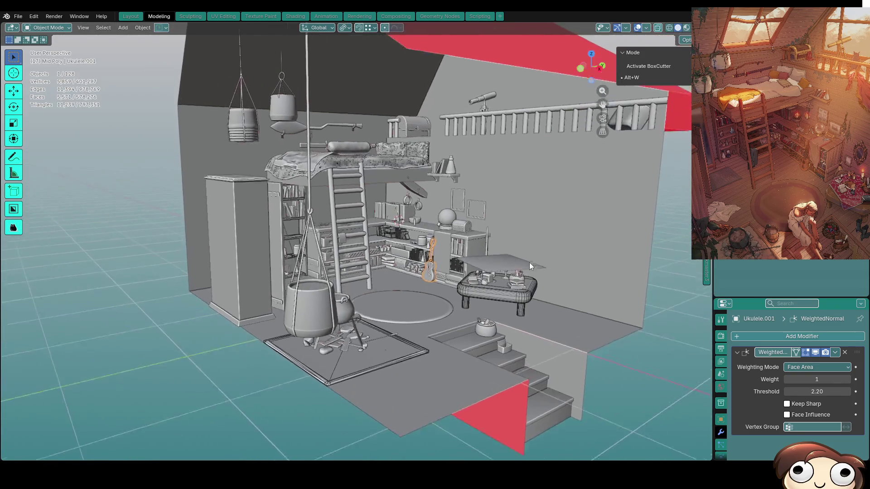
pyautogui.scroll(3, 519, 268)
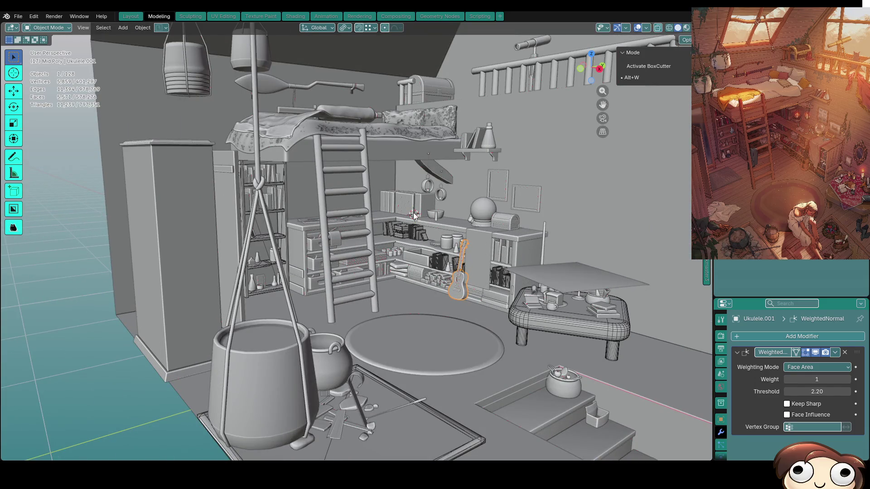
pyautogui.scroll(2, 385, 237)
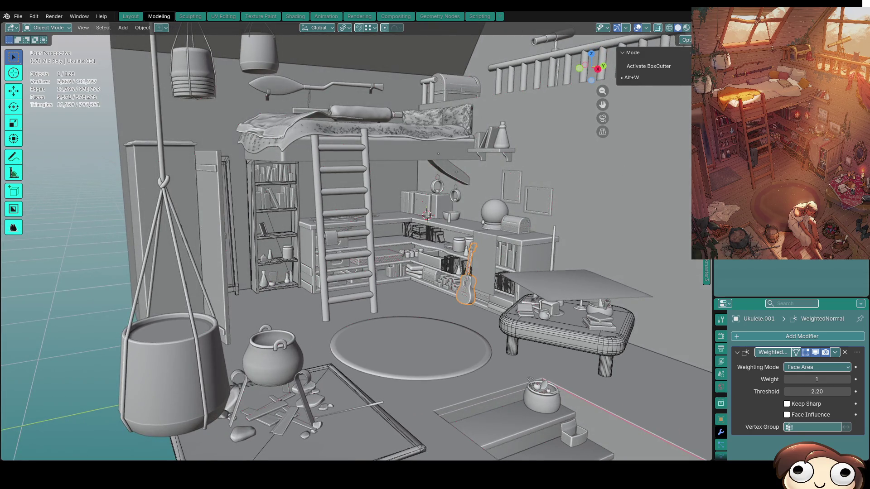
# Toggle the ladder, shelves and other props hidden and shown to compare the ukulele's placement.
pyautogui.hotkey('ctrl', 'h')
pyautogui.scroll(-3, 340, 208)
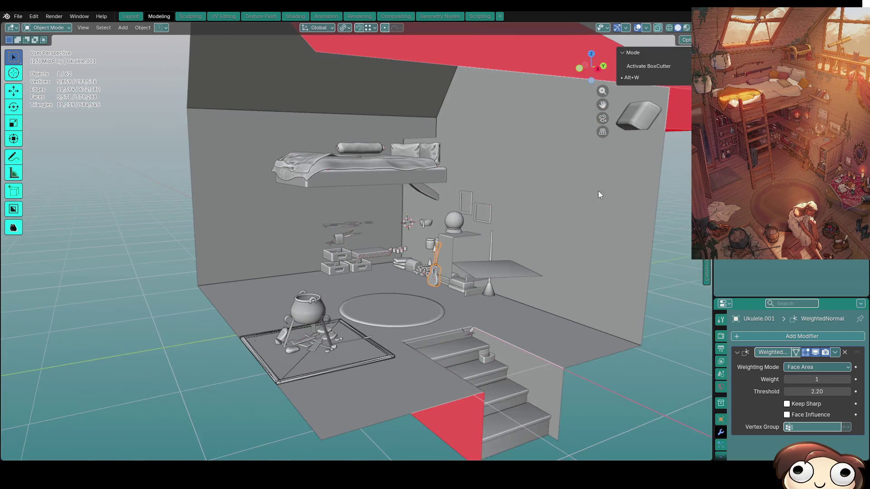
pyautogui.hotkey('ctrl', 'h')
pyautogui.hotkey('ctrl', 'h')
pyautogui.hotkey('ctrl', 'h')
pyautogui.hotkey('ctrl', 'h')
pyautogui.scroll(2, 529, 286)
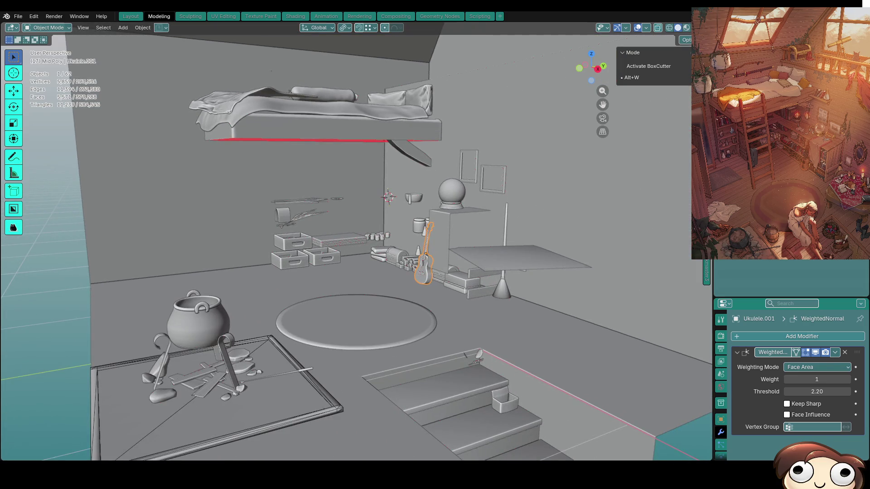
pyautogui.hotkey('ctrl', 'h')
pyautogui.hotkey('ctrl', 'h')
pyautogui.hotkey('ctrl', 'h')
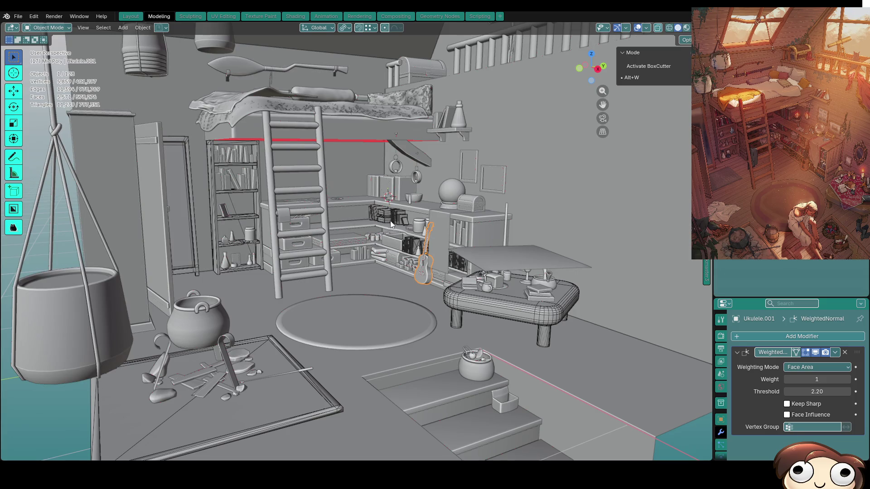
# Keep the drawers and small props hidden, and orbit to a frontal view of the red roof and stairs.
pyautogui.scroll(5, 403, 221)
pyautogui.scroll(2, 403, 221)
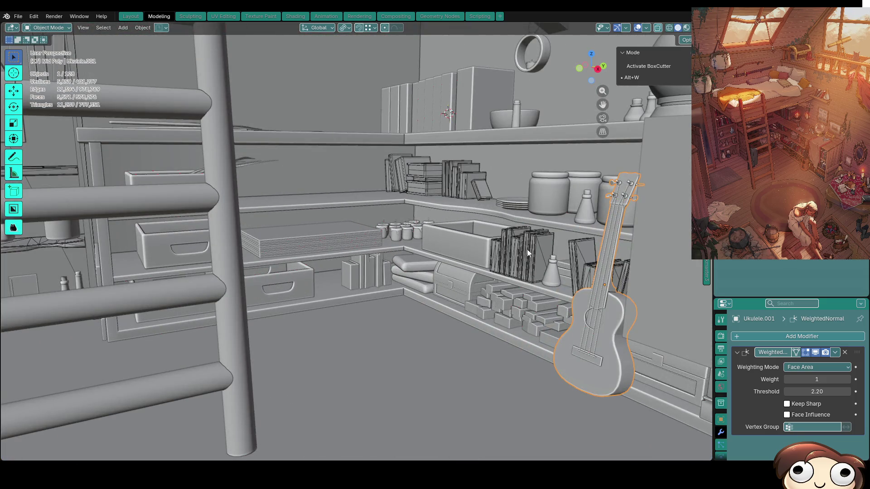
pyautogui.scroll(-7, 426, 181)
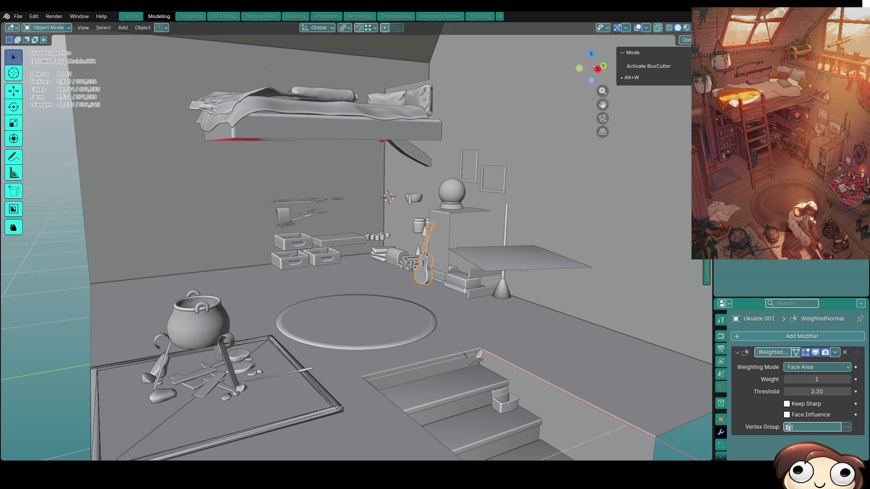
pyautogui.hotkey('ctrl', 'z')
pyautogui.hotkey('ctrl', 'shift', 'z')
pyautogui.scroll(-4, 484, 292)
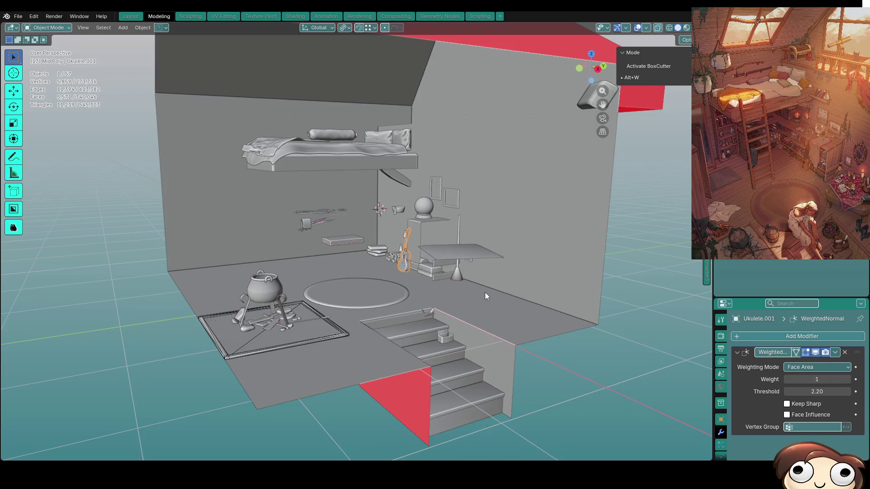
pyautogui.moveTo(436, 260)
pyautogui.mouseDown(button='middle')
pyautogui.moveTo(421, 228)
pyautogui.moveTo(414, 238)
pyautogui.moveTo(426, 287)
pyautogui.moveTo(433, 259)
pyautogui.moveTo(448, 292)
pyautogui.moveTo(458, 277)
pyautogui.moveTo(506, 270)
pyautogui.moveTo(486, 279)
pyautogui.mouseUp(button='middle')
pyautogui.moveTo(563, 251)
pyautogui.mouseDown(button='middle')
pyautogui.moveTo(513, 278)
pyautogui.moveTo(521, 257)
pyautogui.moveTo(517, 270)
pyautogui.mouseUp(button='middle')
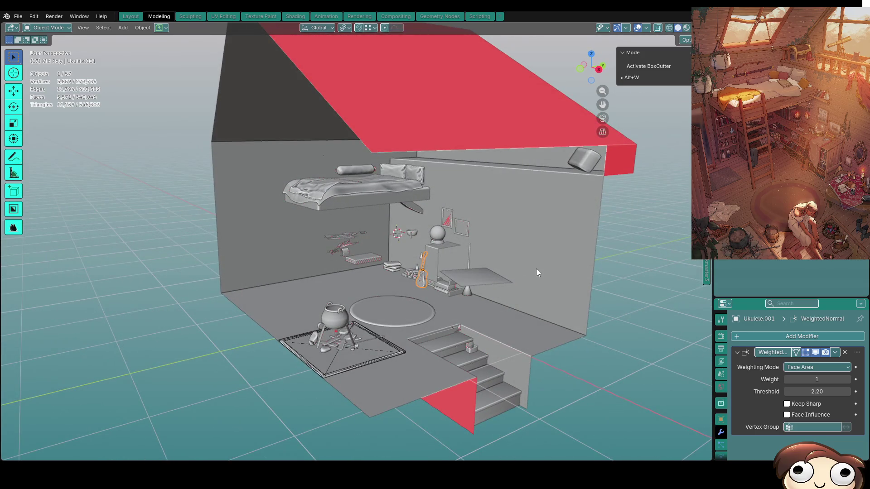